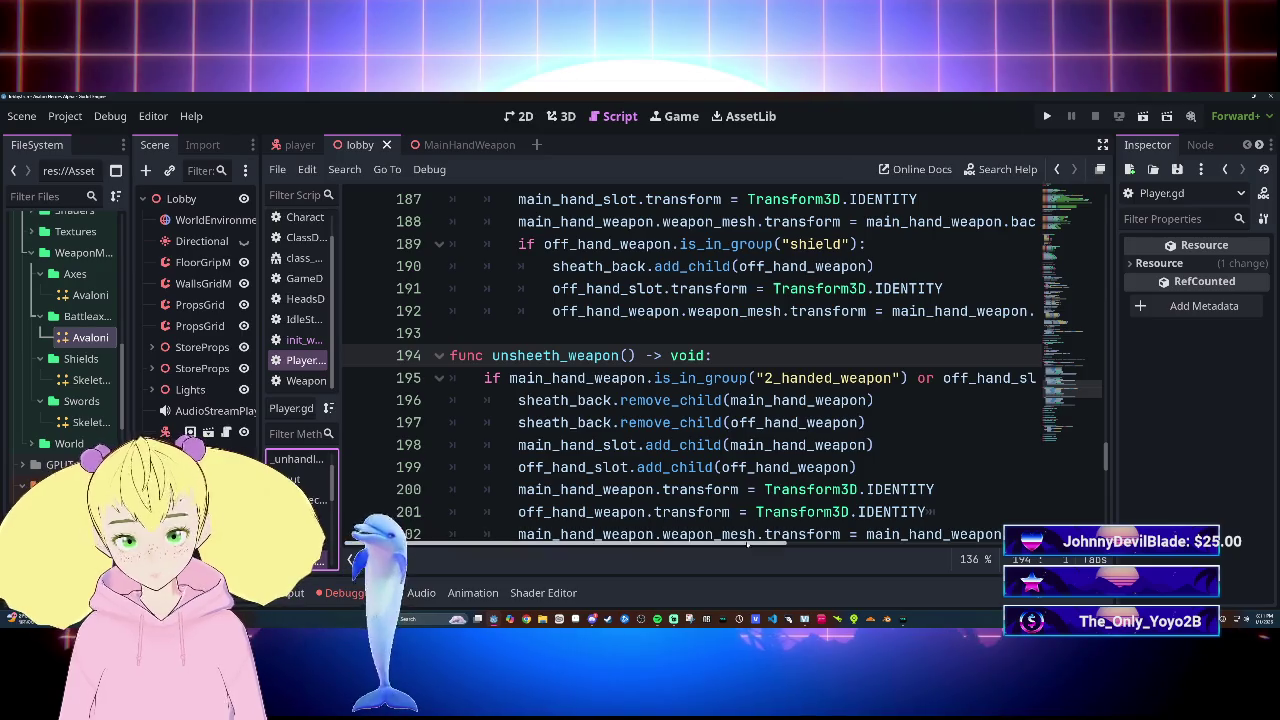
Select the old if/else body of the unsheeth_weapon function in Player.gd
scroll(741, 540, "right", 3)
scroll(741, 540, "left", 3)
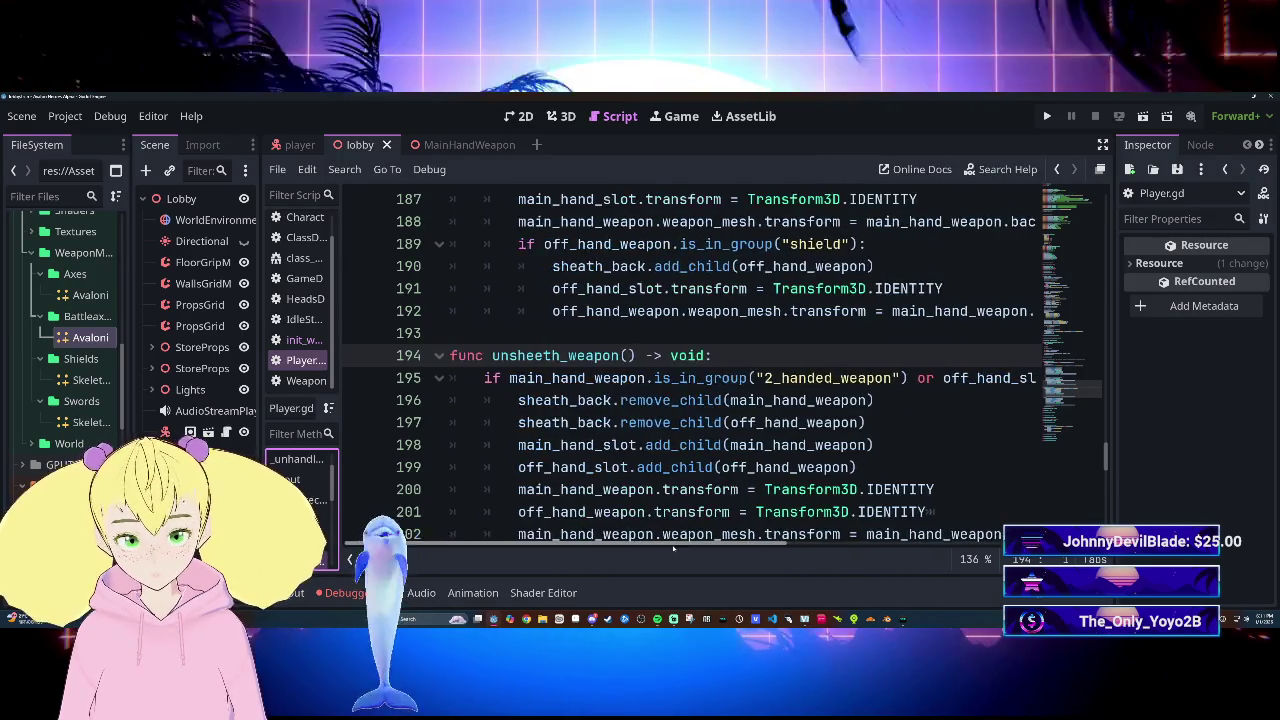
scroll(741, 540, "down", 1)
scroll(600, 450, "down", 3)
scroll(600, 450, "up", 2)
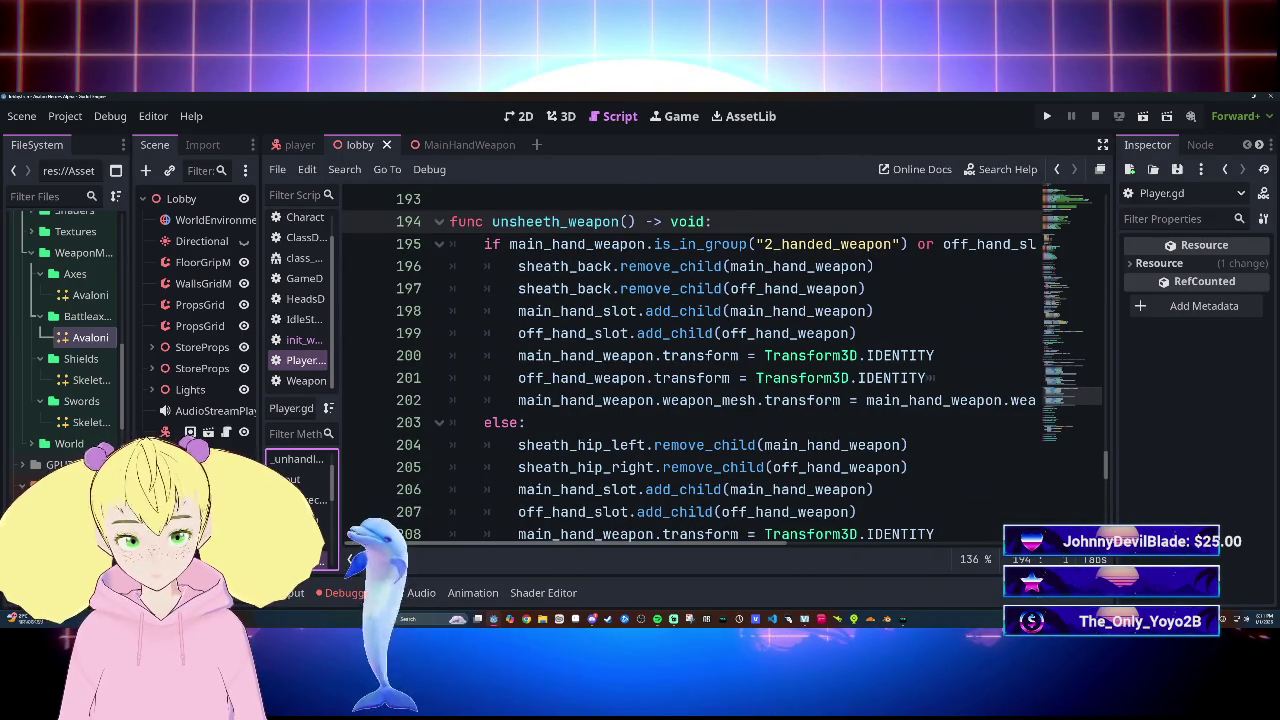
mouse_move(763, 549)
left_mouse_down()
mouse_move(924, 545)
mouse_move(722, 536)
left_mouse_up()
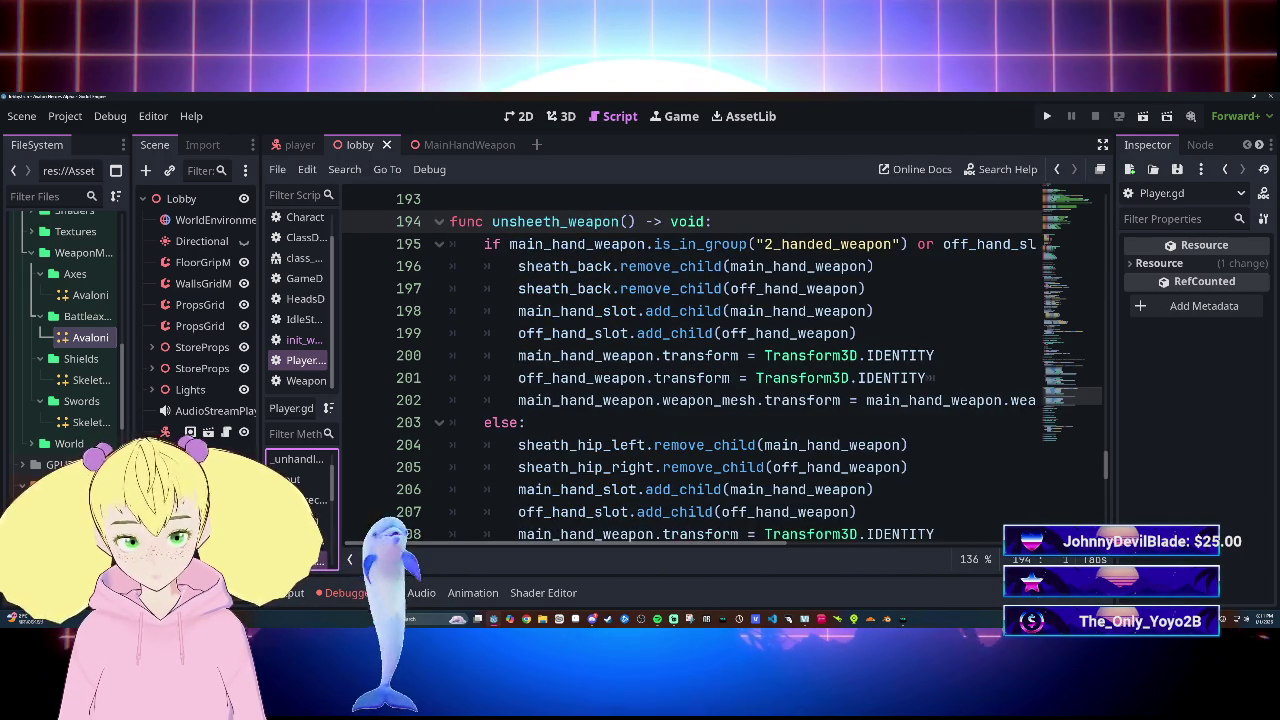
scroll(690, 370, "up", 2)
scroll(690, 370, "down", 2)
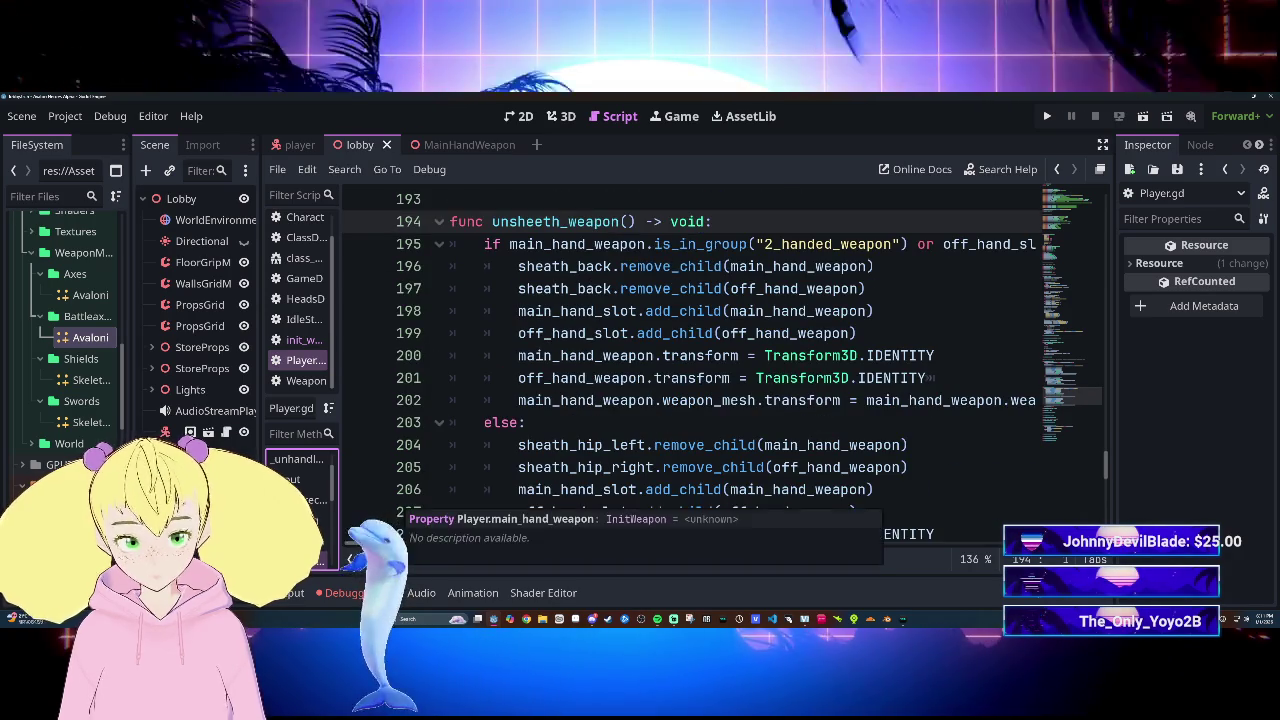
scroll(690, 370, "down", 1)
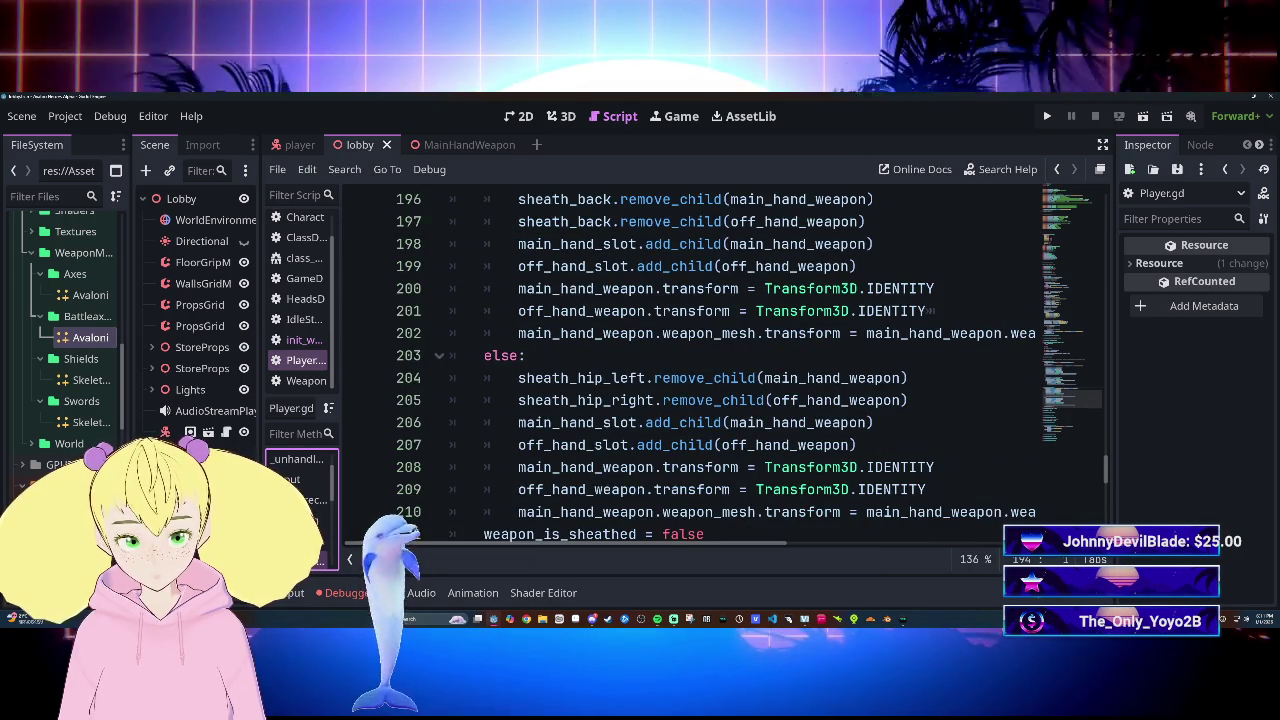
scroll(690, 370, "up", 1)
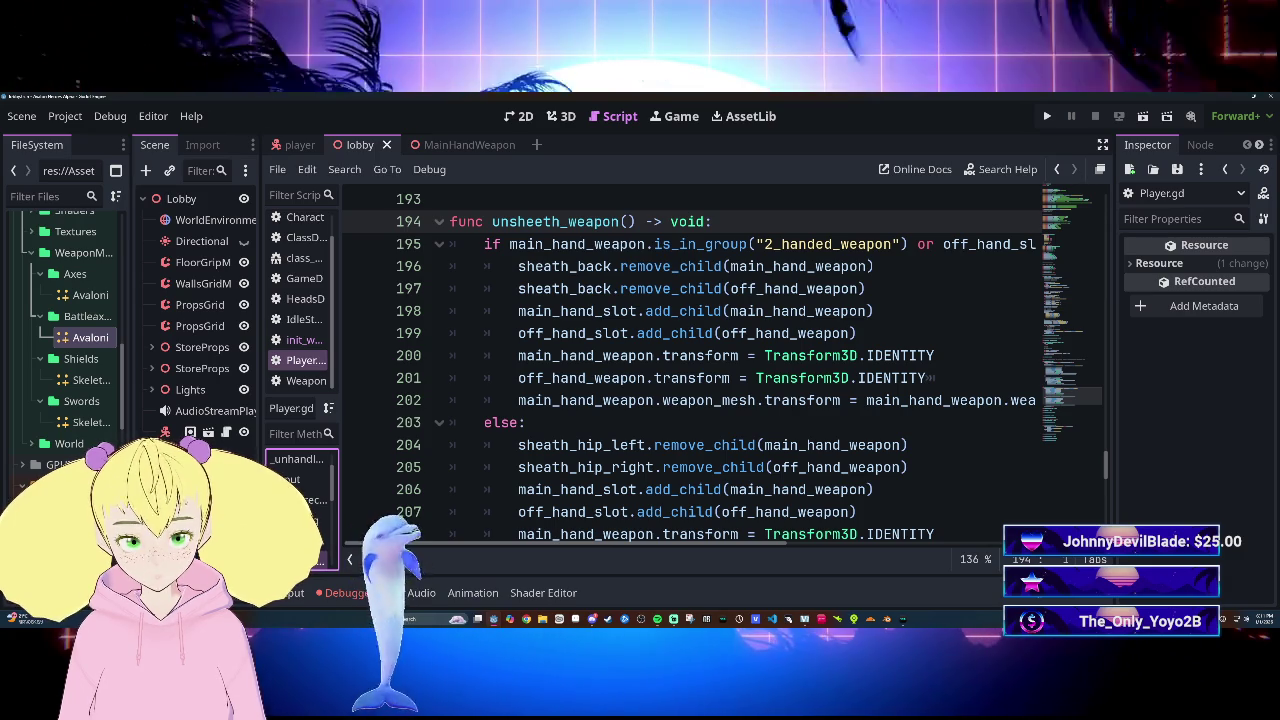
mouse_move(484, 244)
left_mouse_down()
mouse_move(700, 250)
mouse_move(700, 470)
mouse_move(860, 512)
mouse_move(875, 489)
mouse_move(935, 467)
mouse_move(704, 467)
mouse_move(1030, 445)
left_mouse_up()
Review the surrounding code and reselect unsheeth_weapon's if/else body
scroll(900, 480, "up", 1)
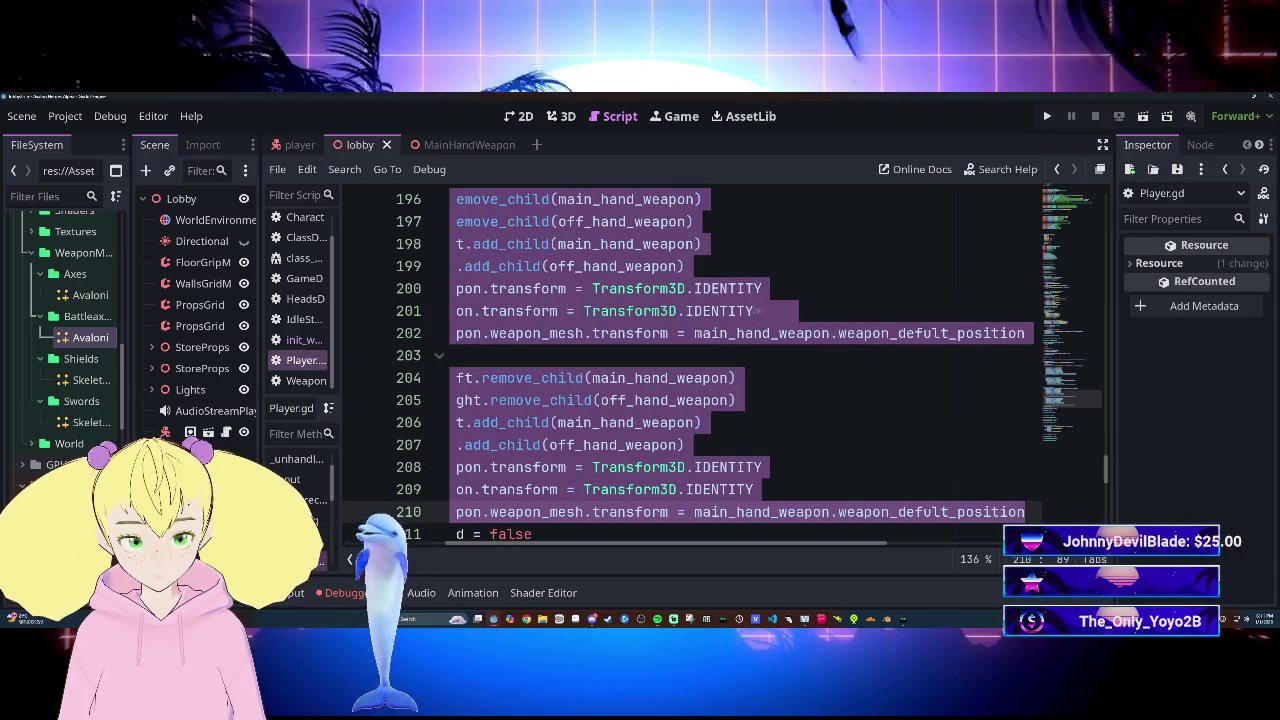
scroll(803, 480, "up", 5)
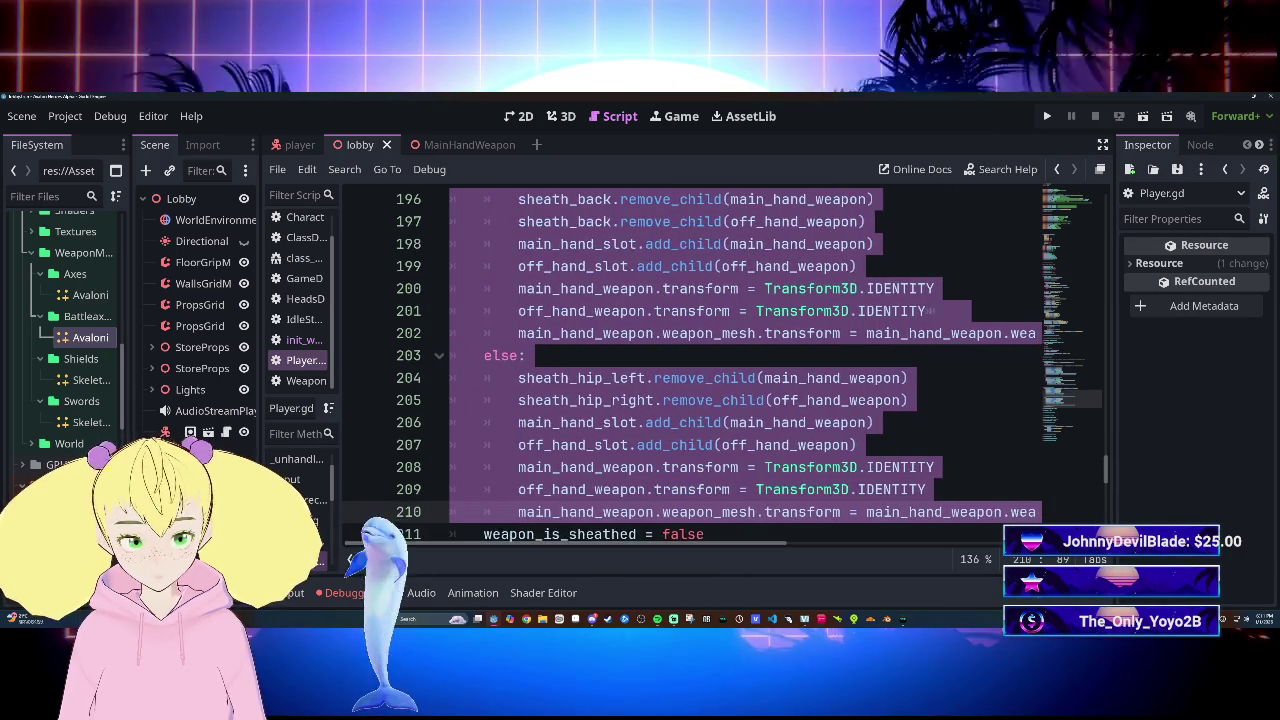
scroll(740, 360, "up", 20)
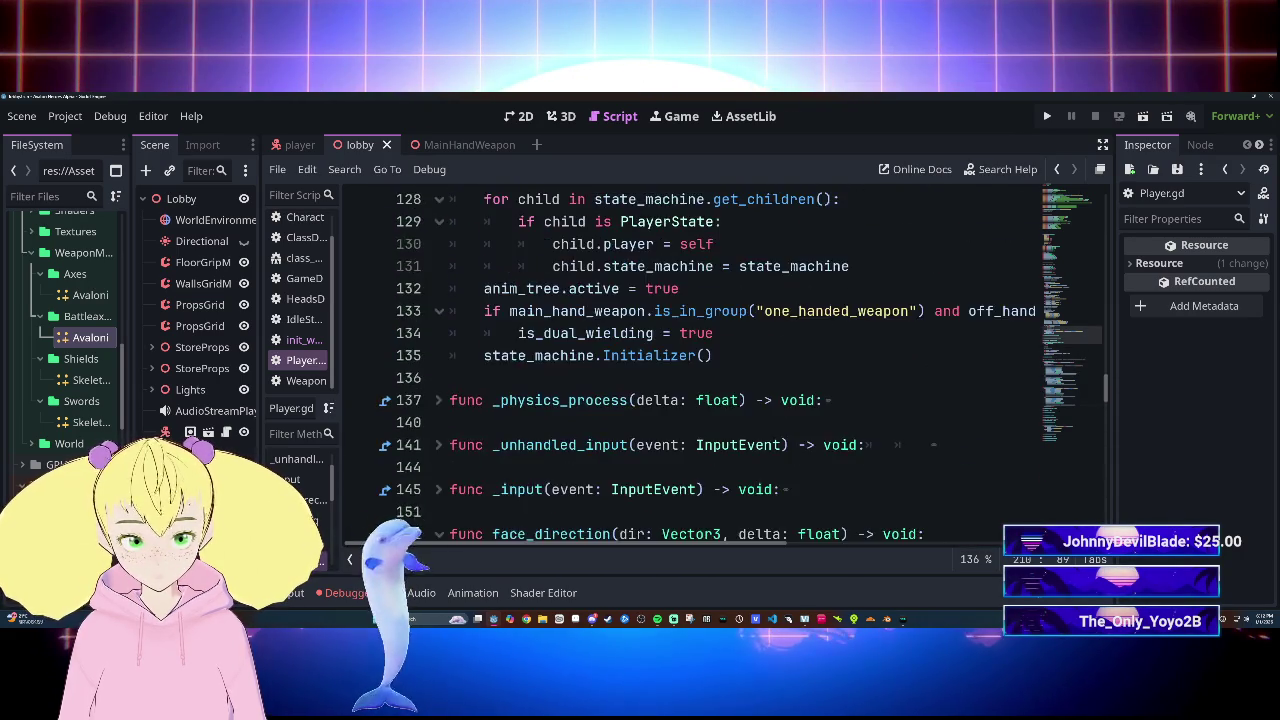
scroll(740, 360, "down", 5)
scroll(740, 360, "down", 10)
scroll(740, 360, "up", 2)
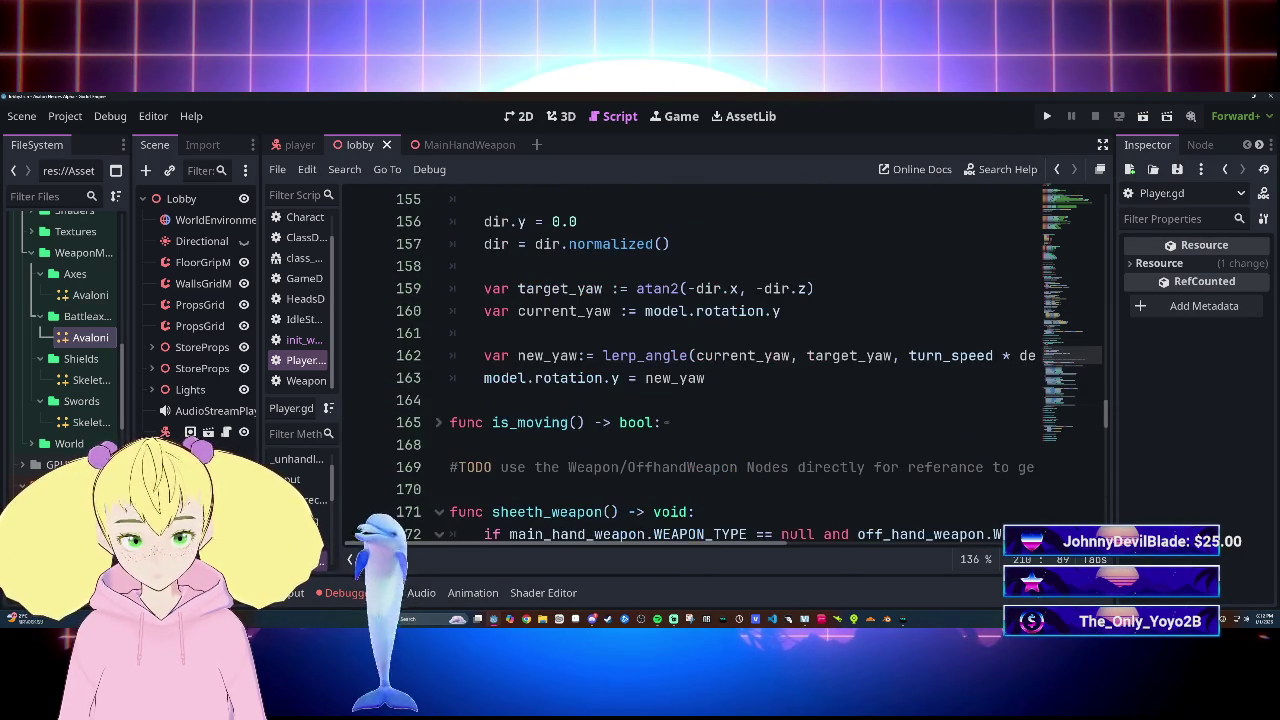
scroll(740, 360, "up", 4)
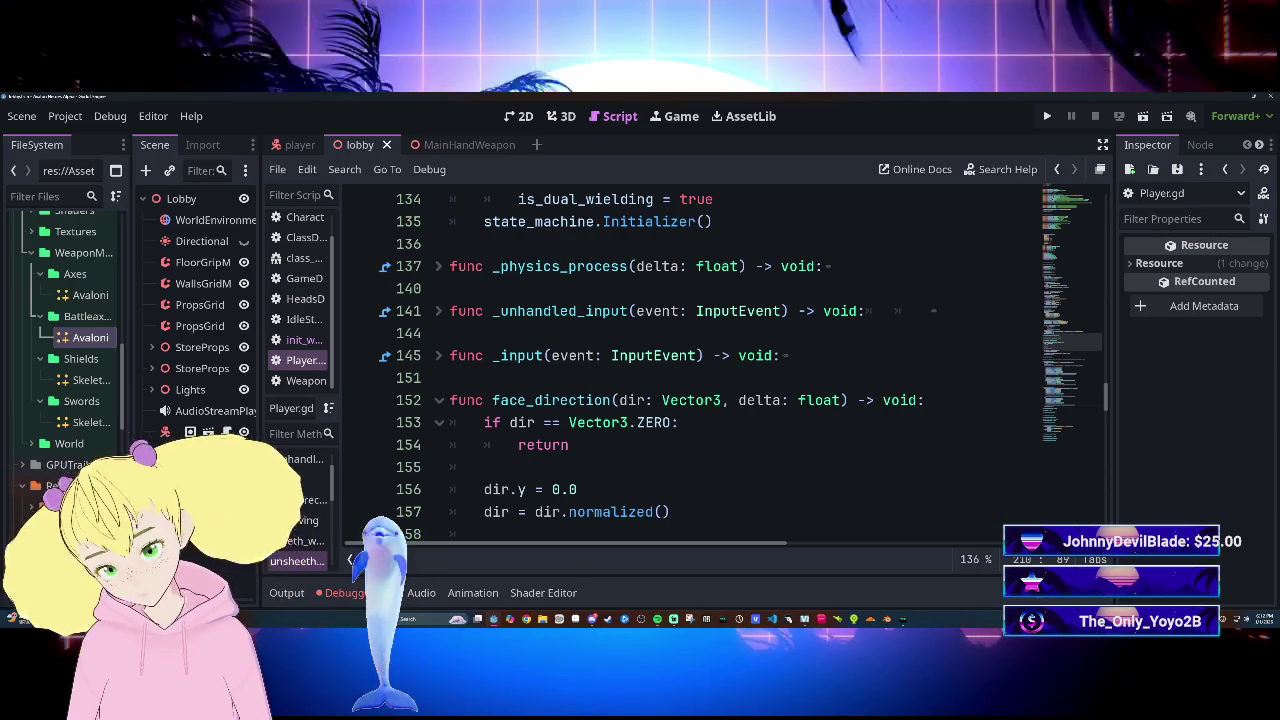
scroll(740, 360, "down", 3)
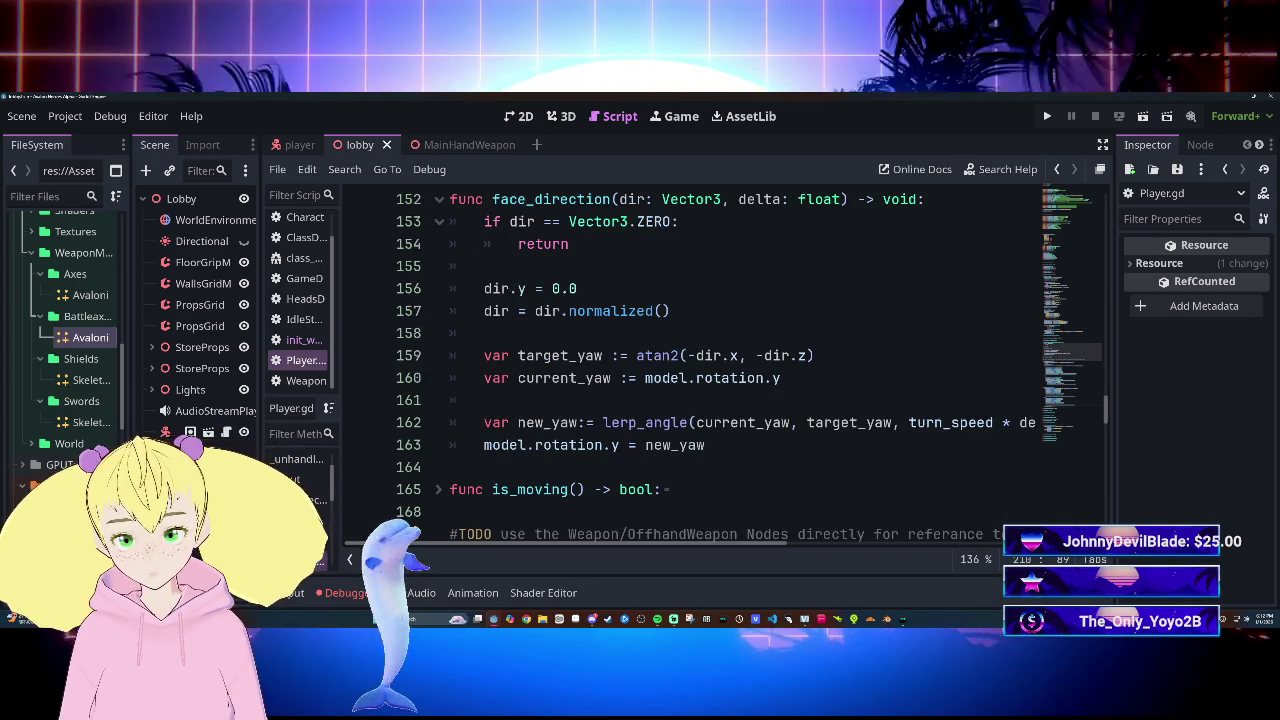
scroll(740, 360, "down", 11)
left_click_drag(484, 377, 600, 540)
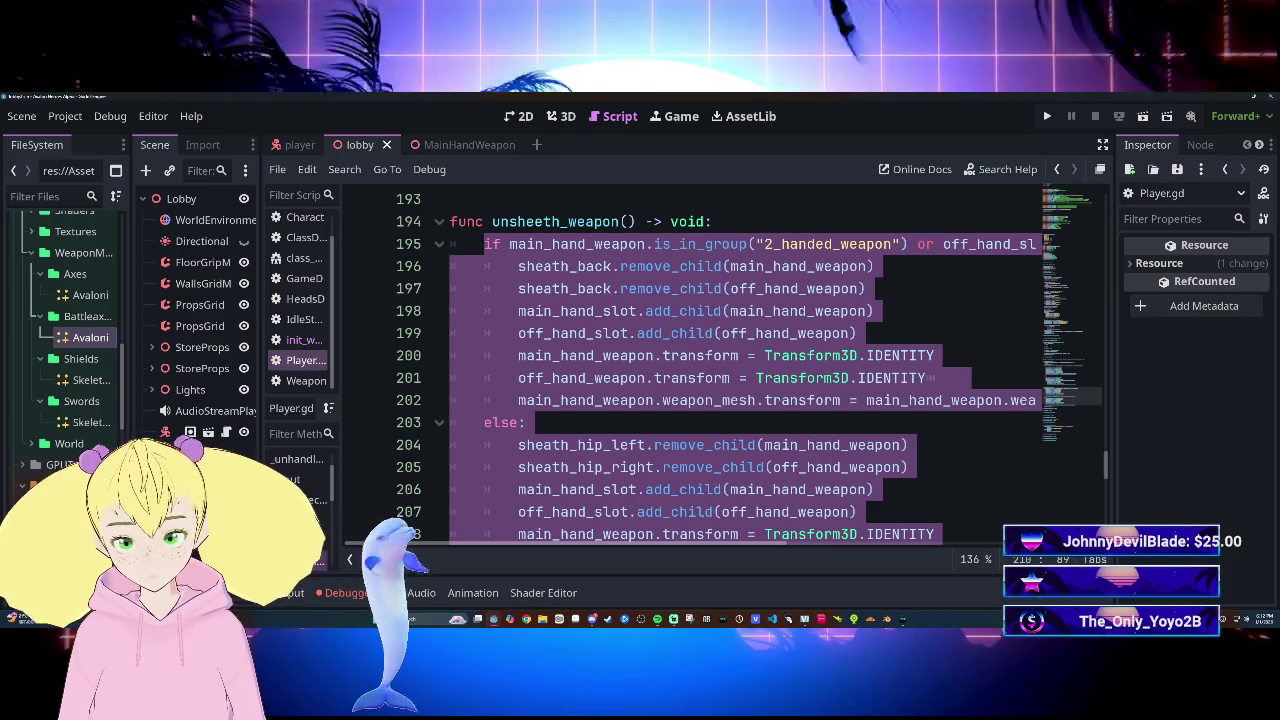
scroll(640, 334, "up", 15)
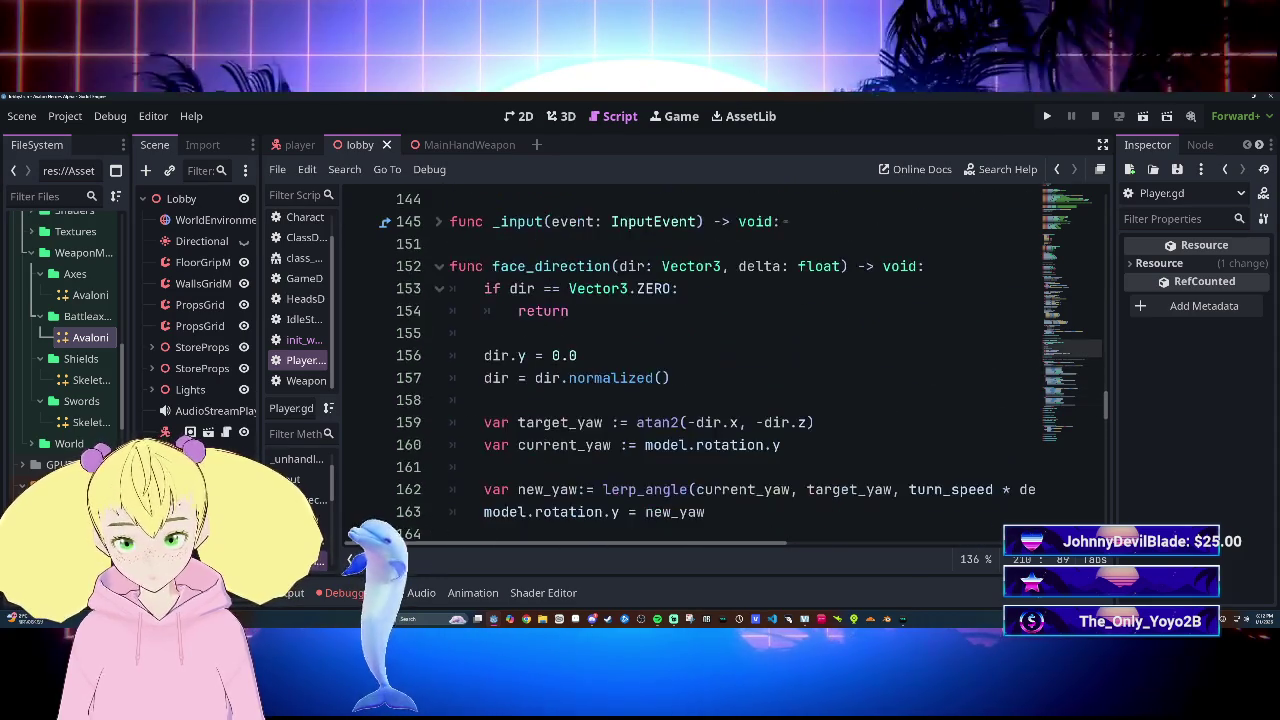
scroll(640, 334, "down", 15)
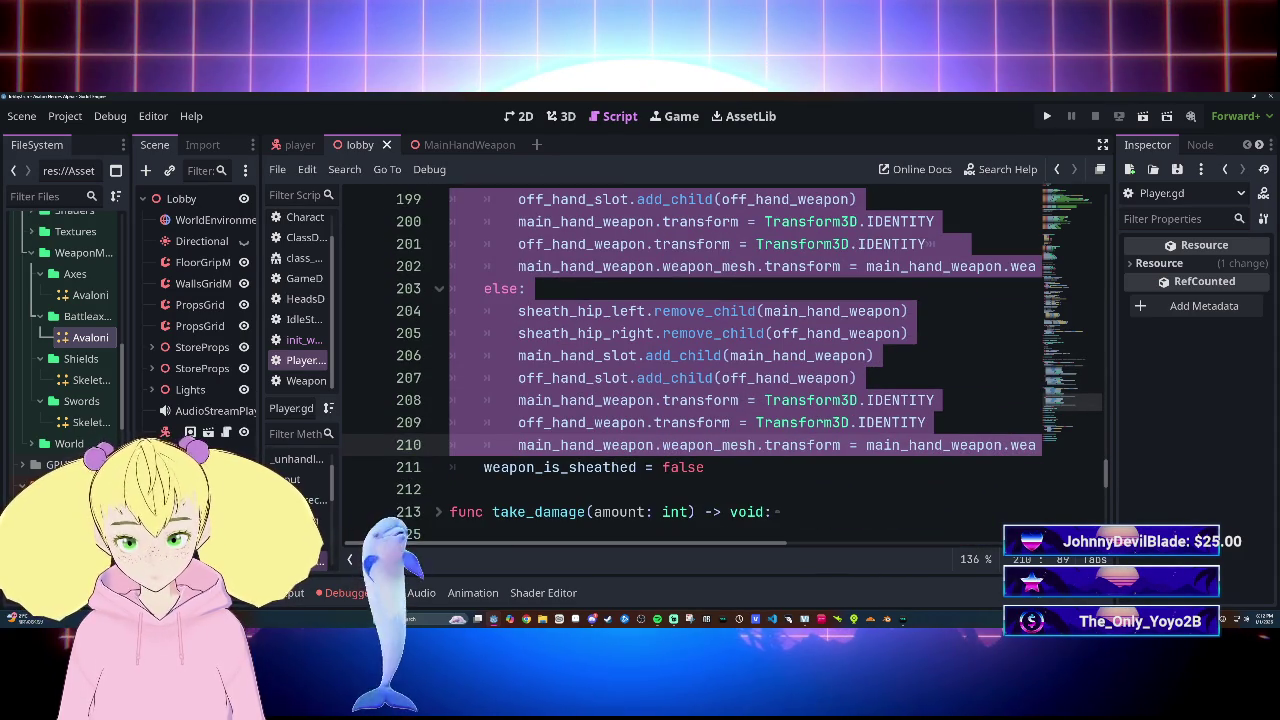
scroll(640, 334, "up", 4)
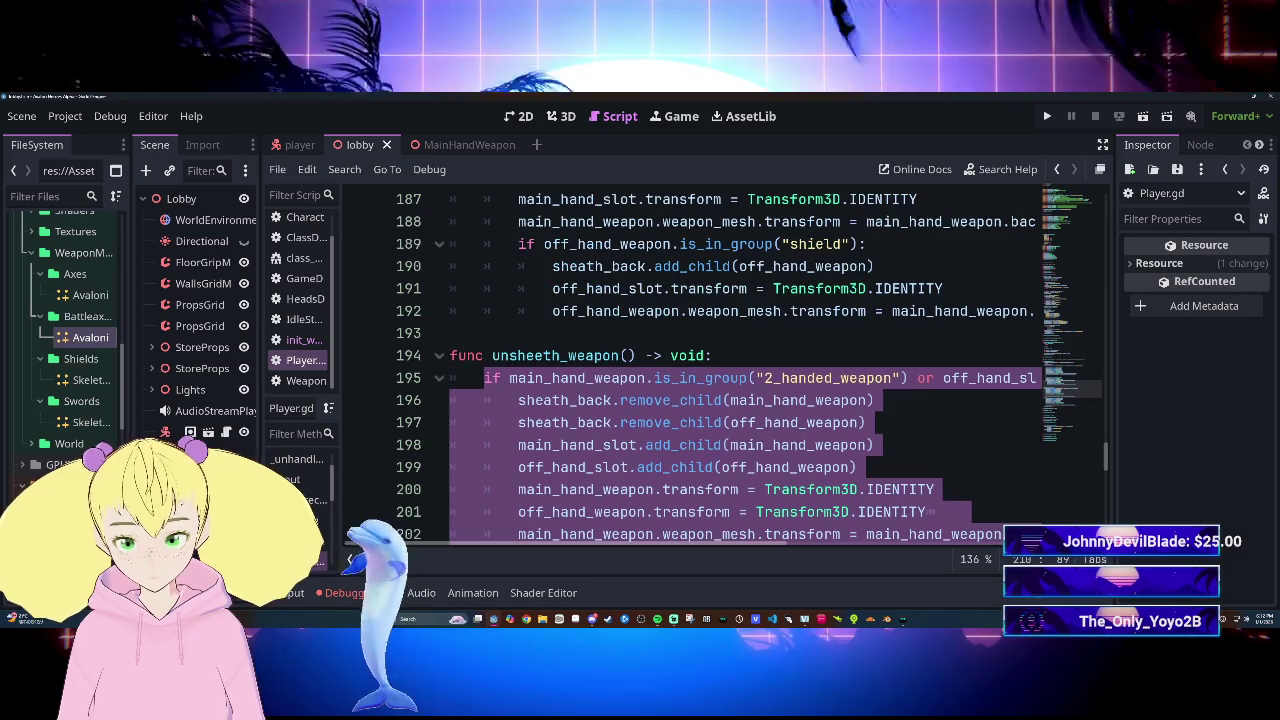
scroll(640, 334, "up", 2)
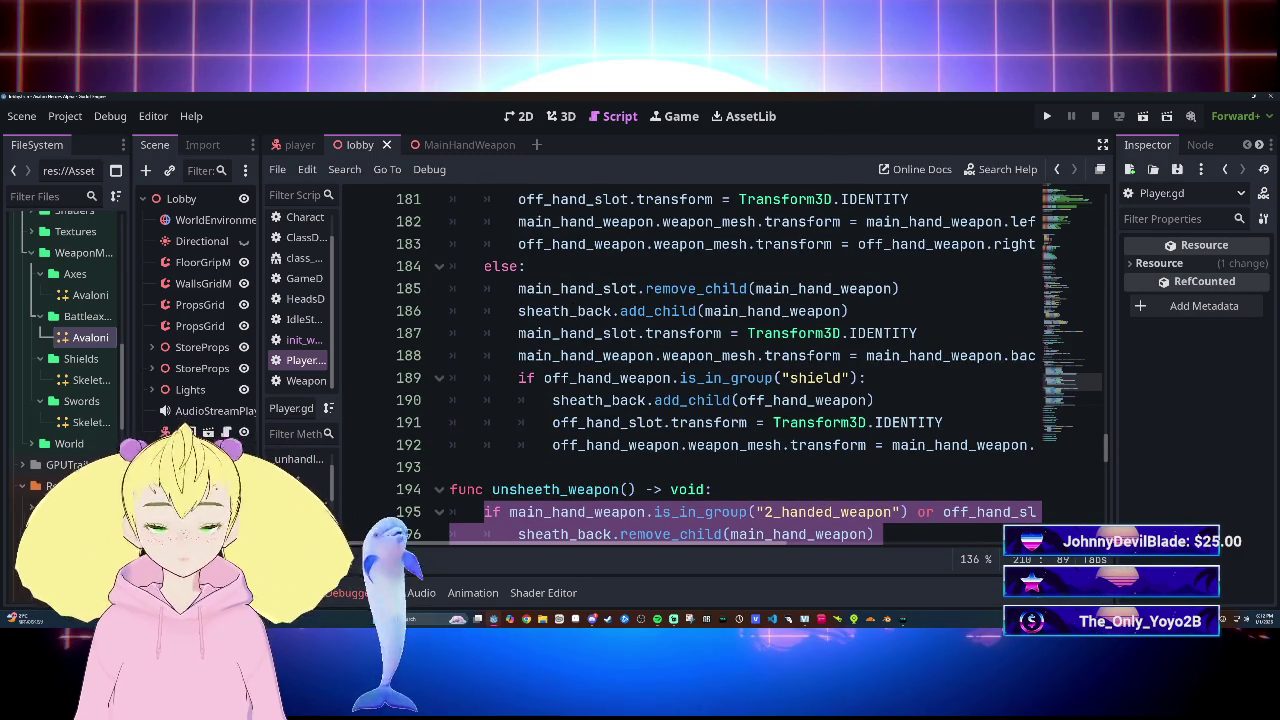
scroll(745, 366, "down", 2)
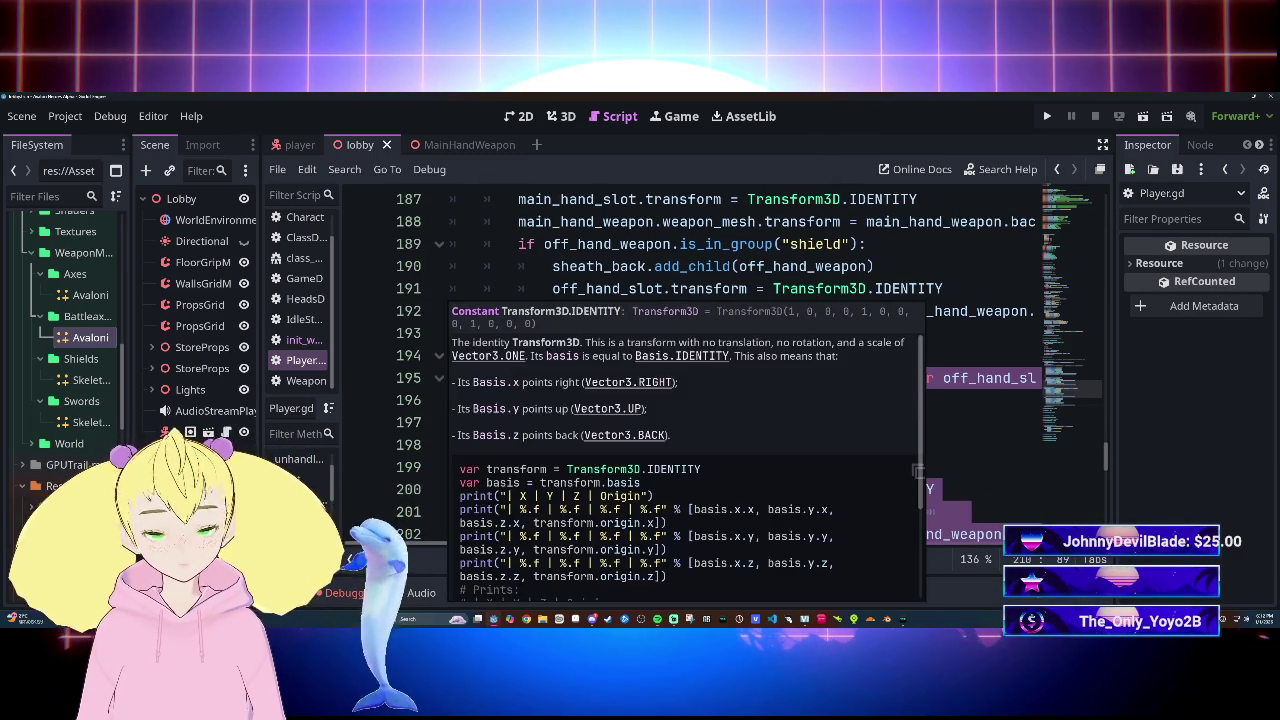
scroll(850, 500, "up", 12)
scroll(750, 400, "up", 2)
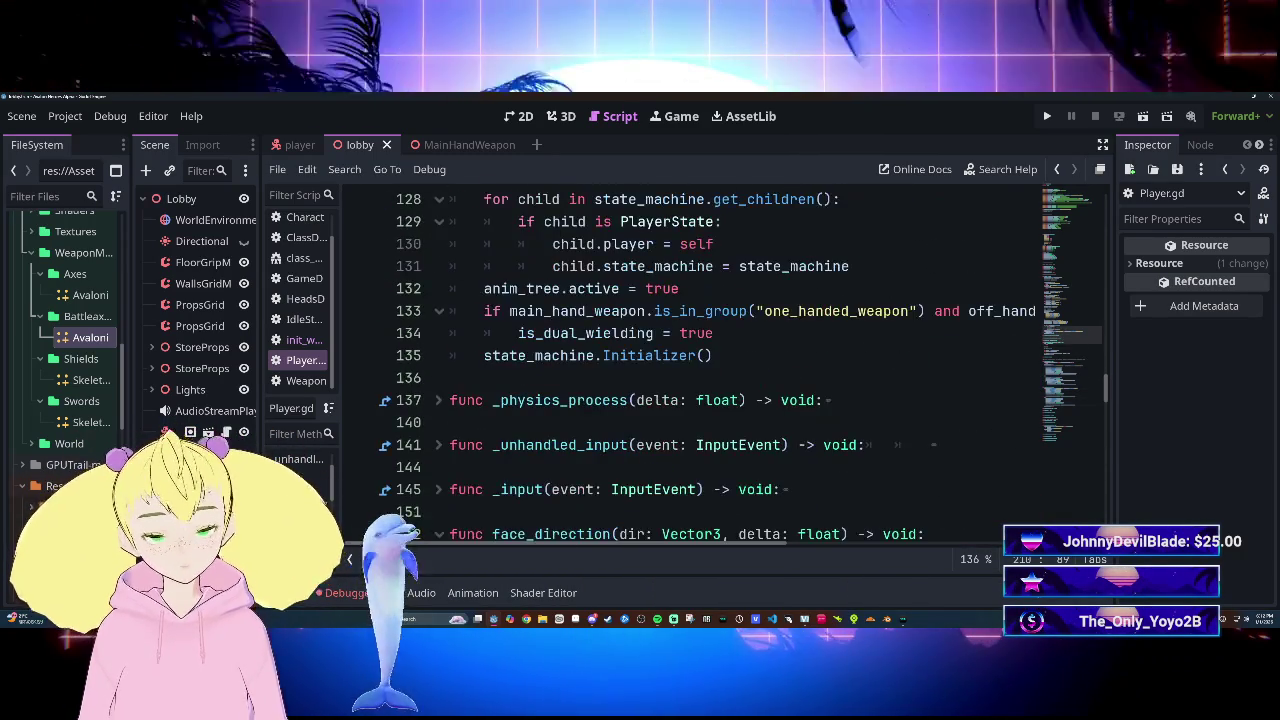
Pop the script editor into its own window and place the cursor on line 136, below state_machine.Initializer()
left_click(1100, 169)
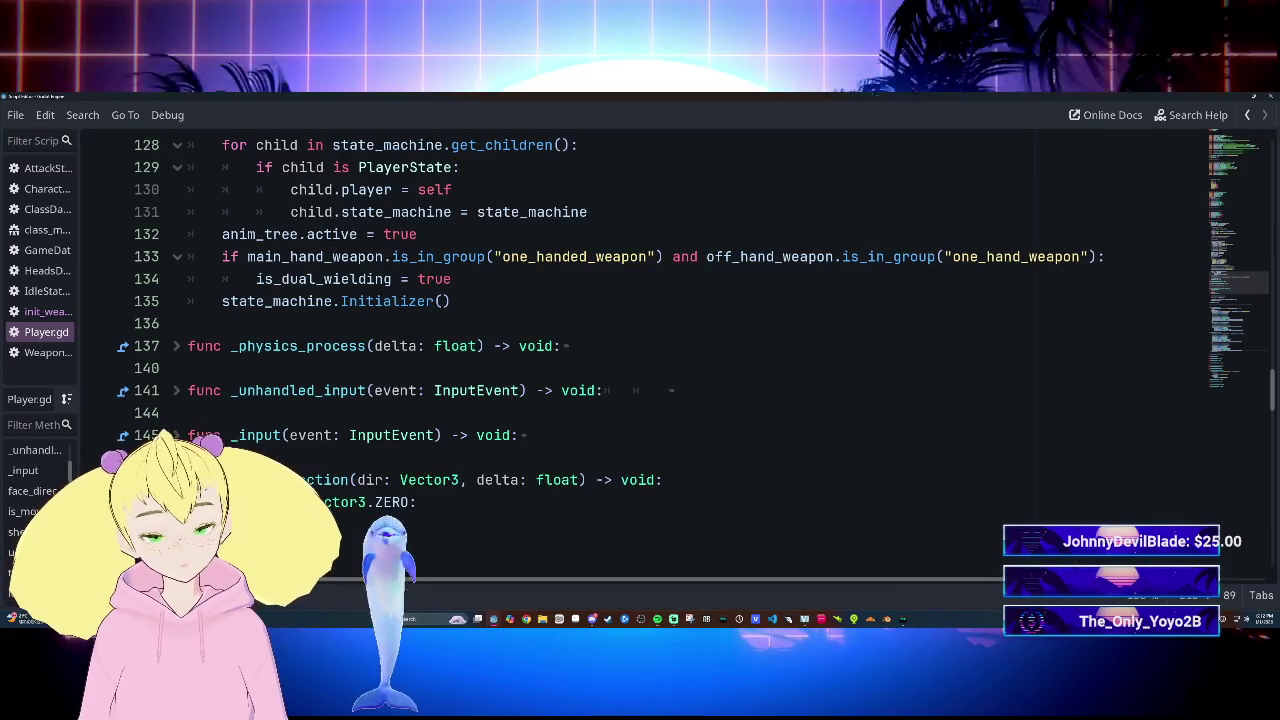
scroll(640, 350, "up", 15)
scroll(640, 350, "up", 15)
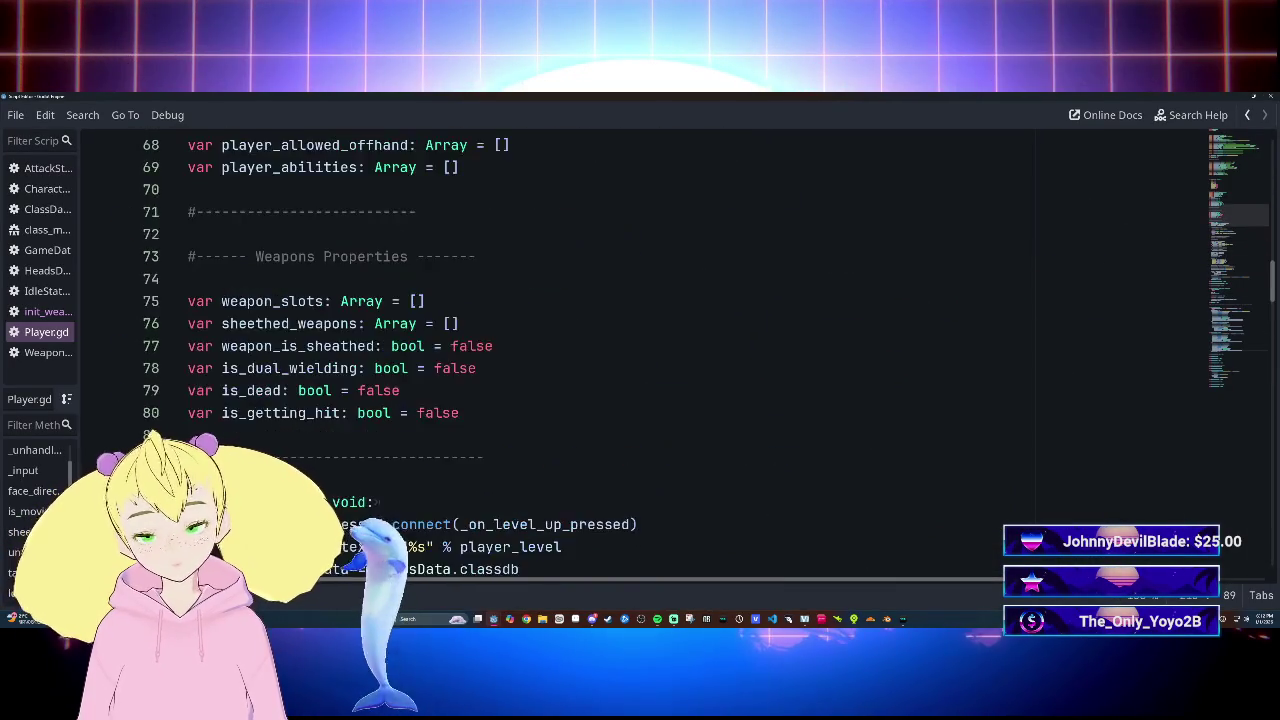
scroll(640, 350, "down", 8)
scroll(640, 350, "down", 20)
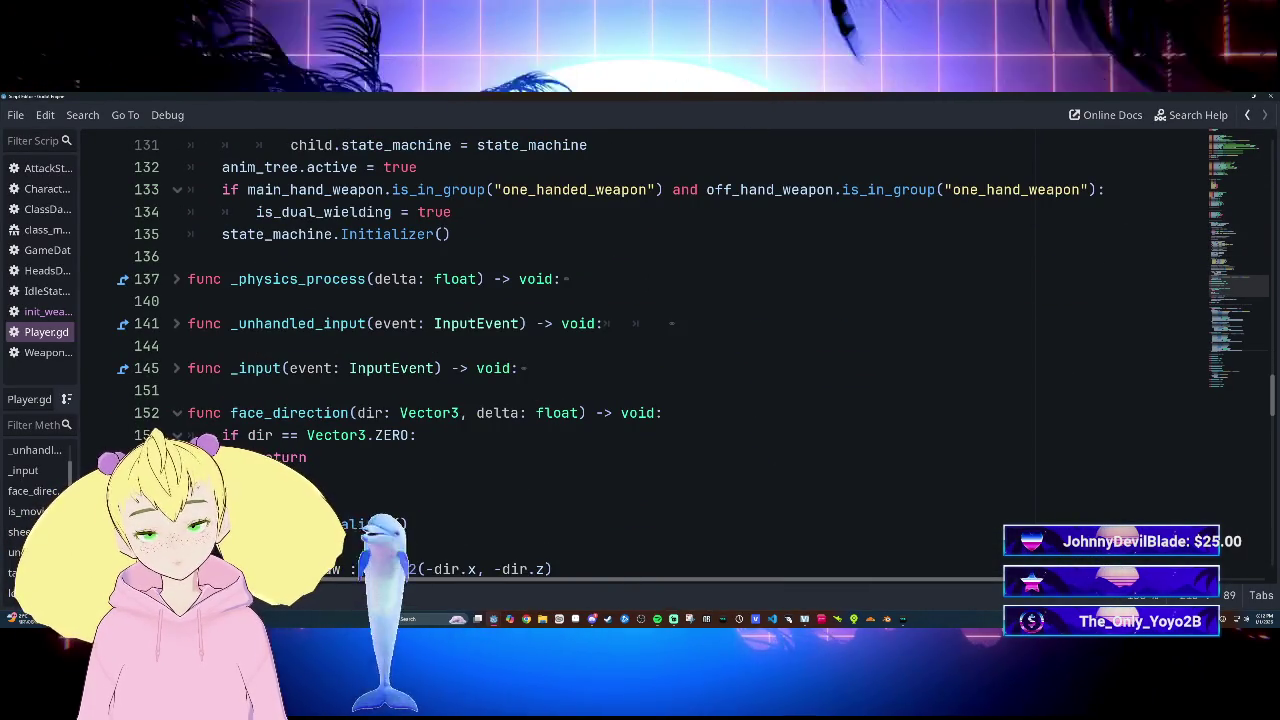
scroll(640, 350, "down", 6)
scroll(640, 350, "up", 3)
scroll(640, 350, "up", 14)
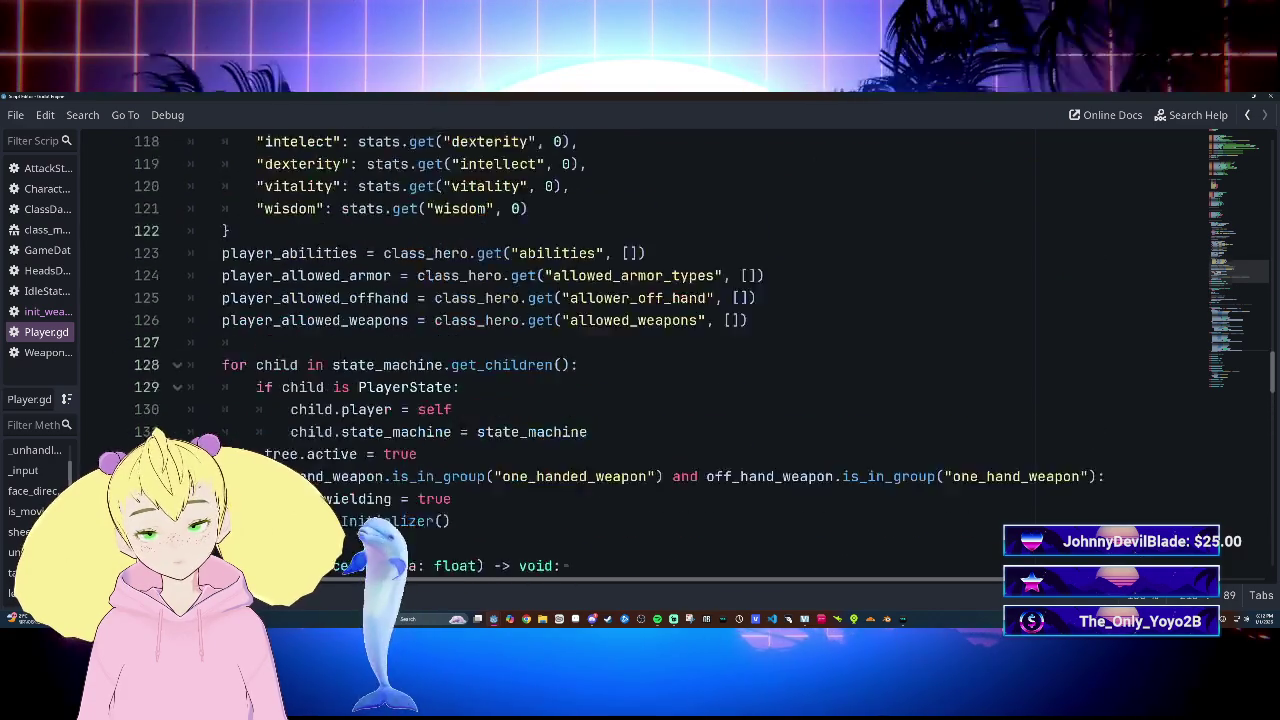
scroll(640, 350, "up", 6)
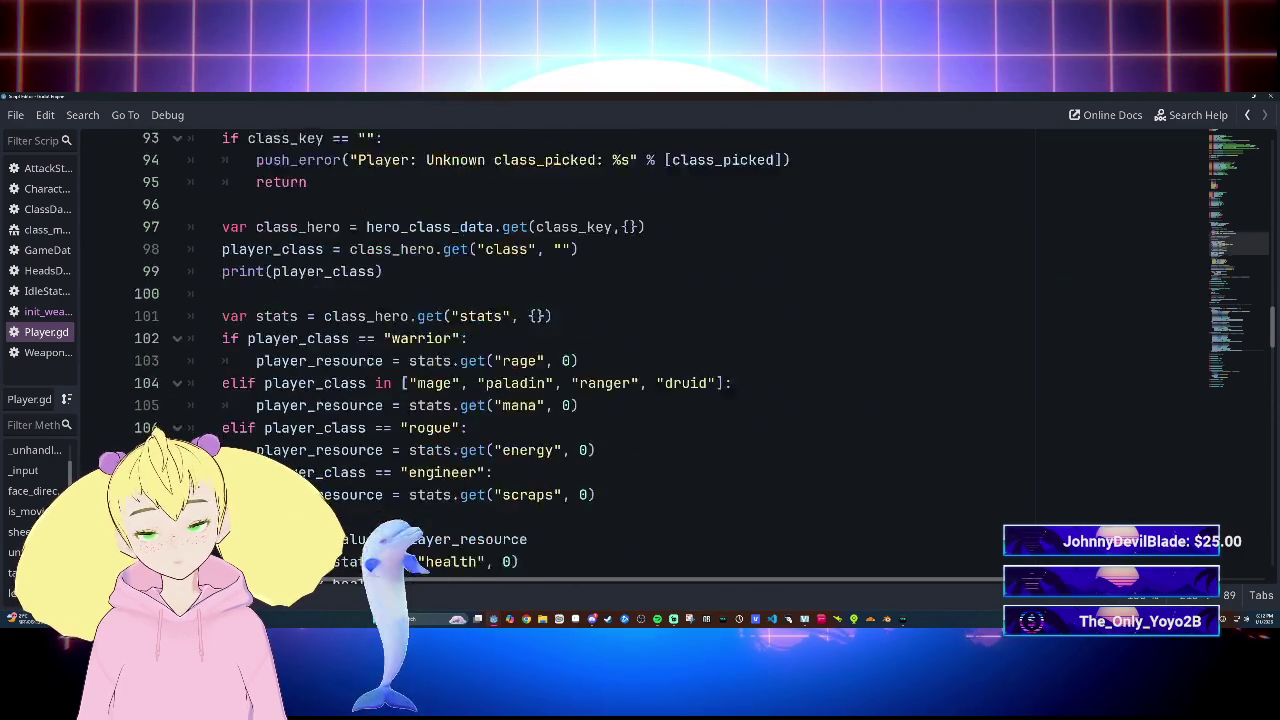
scroll(640, 350, "up", 7)
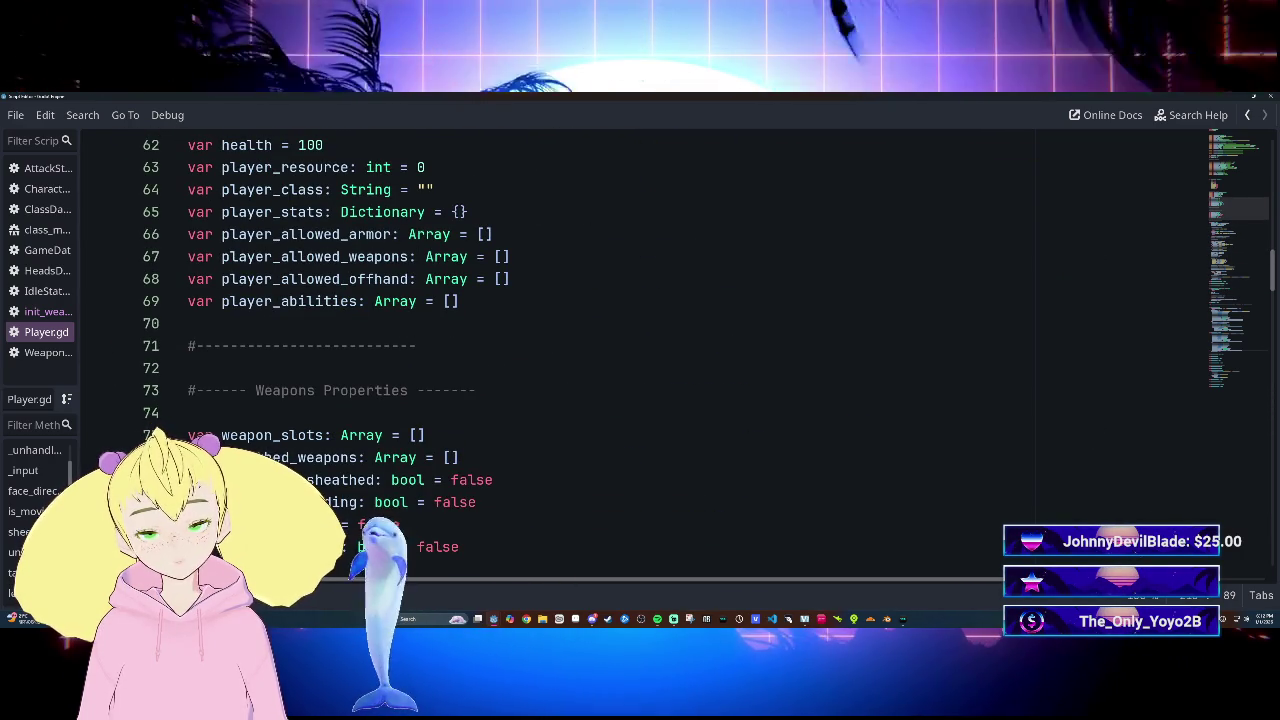
scroll(640, 350, "up", 2)
scroll(640, 350, "up", 1)
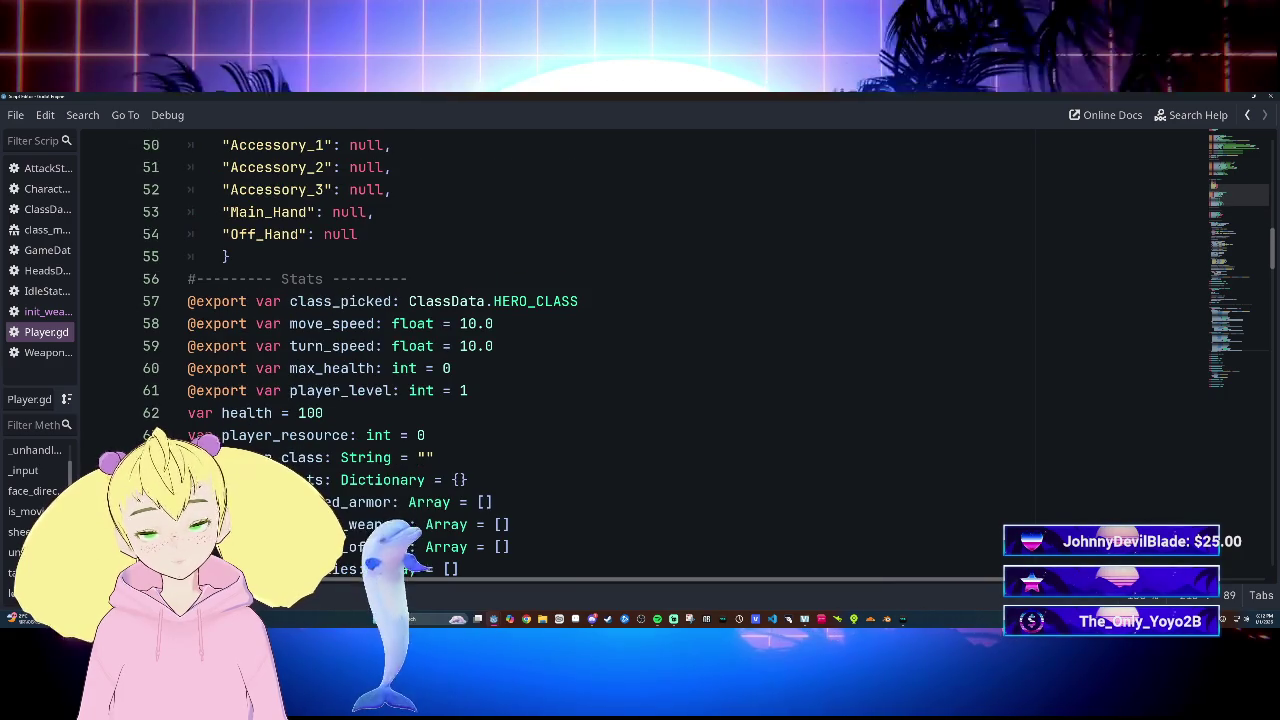
scroll(640, 350, "down", 1)
scroll(640, 350, "up", 4)
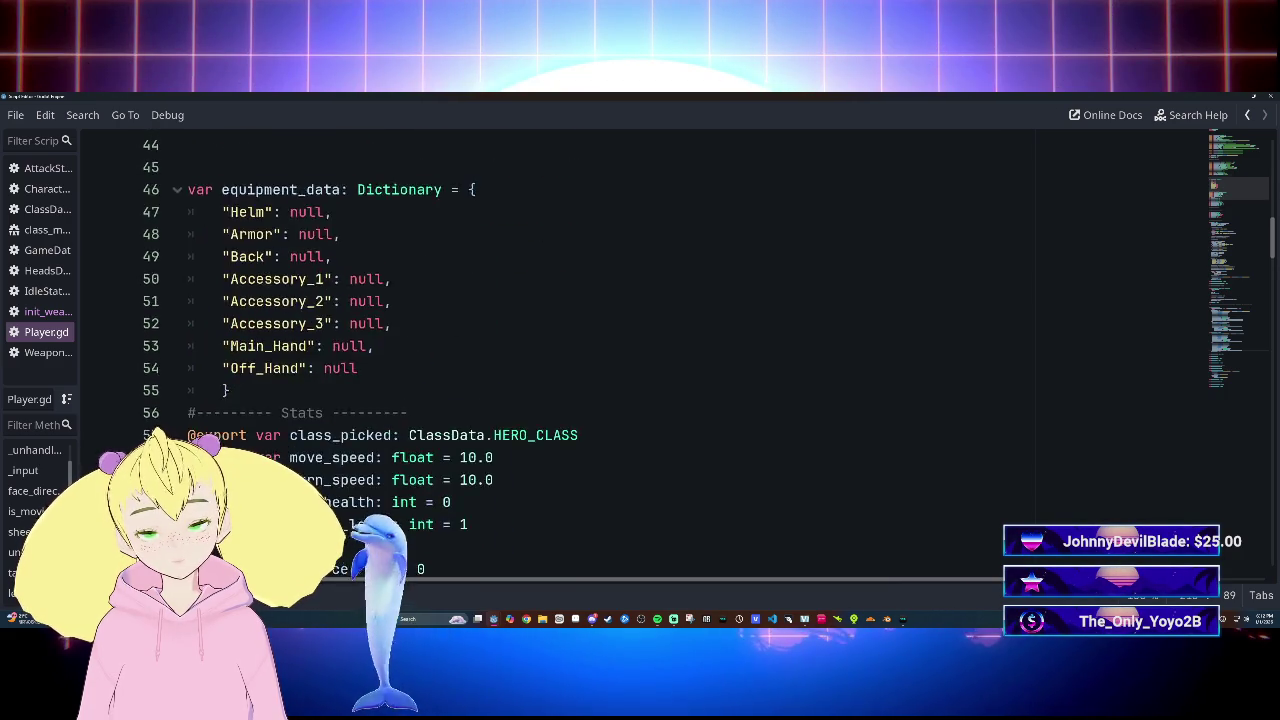
scroll(640, 350, "up", 3)
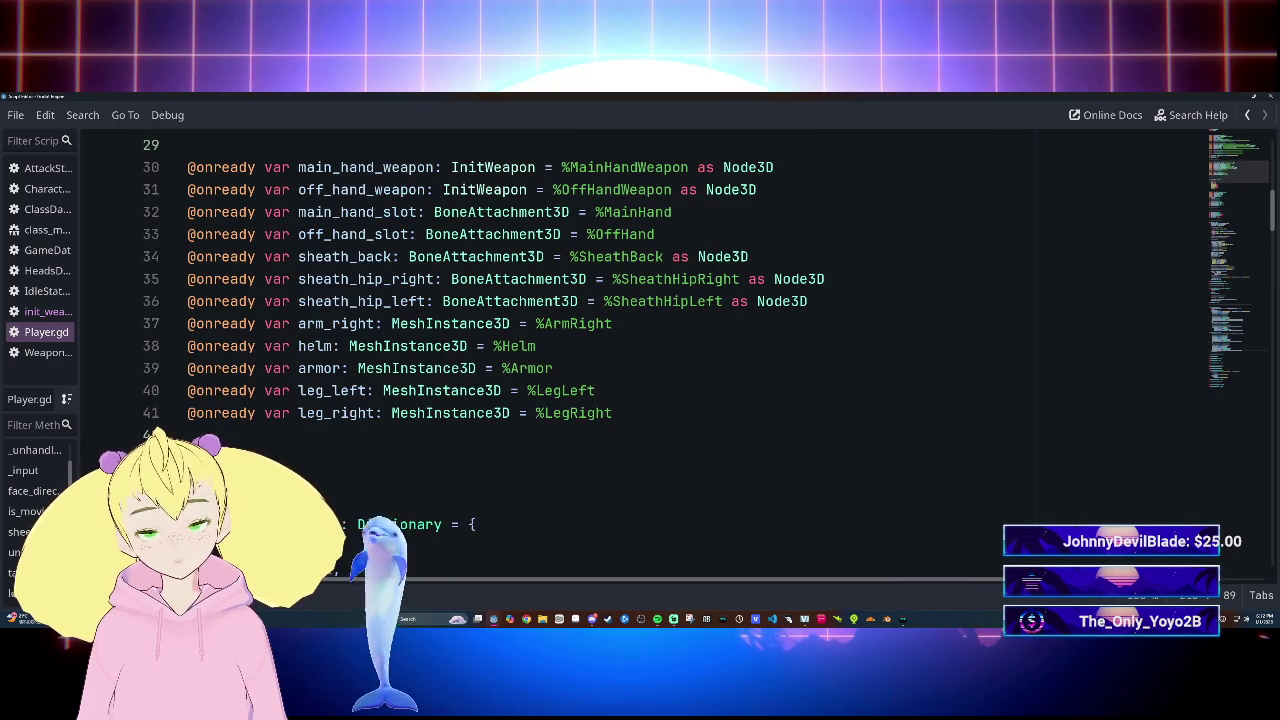
scroll(640, 350, "down", 10)
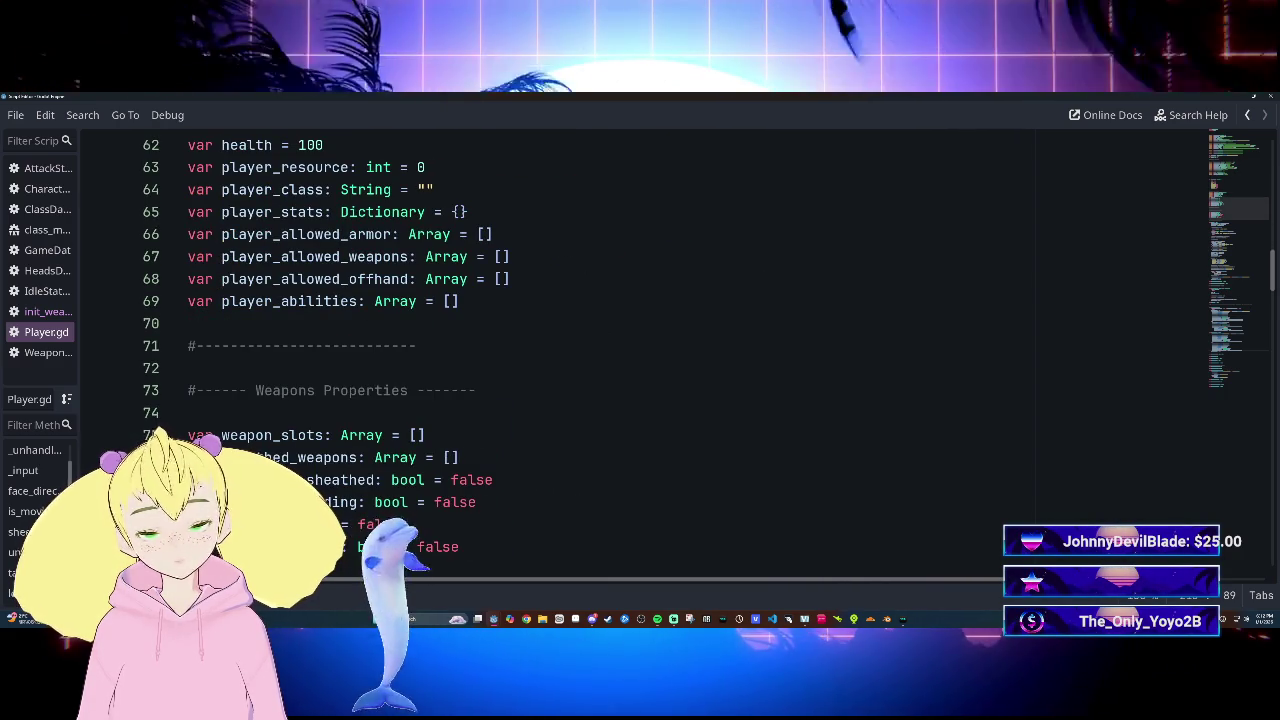
scroll(640, 350, "down", 9)
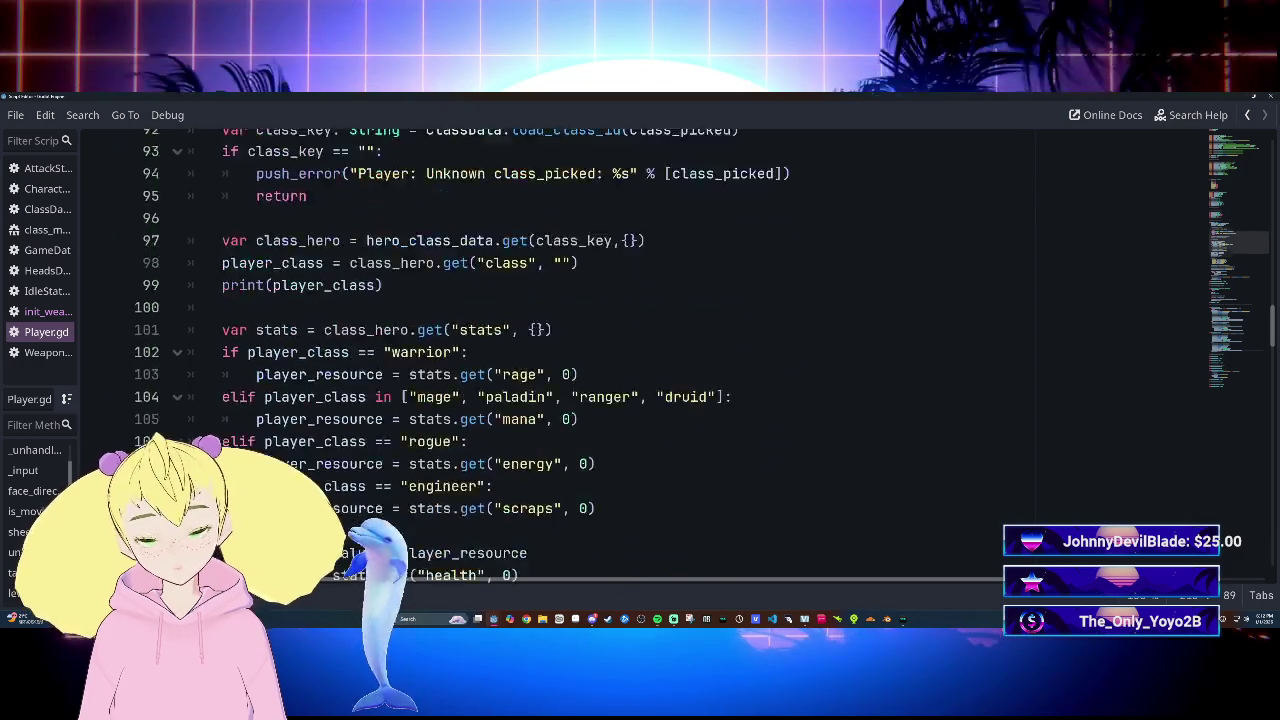
scroll(640, 350, "down", 13)
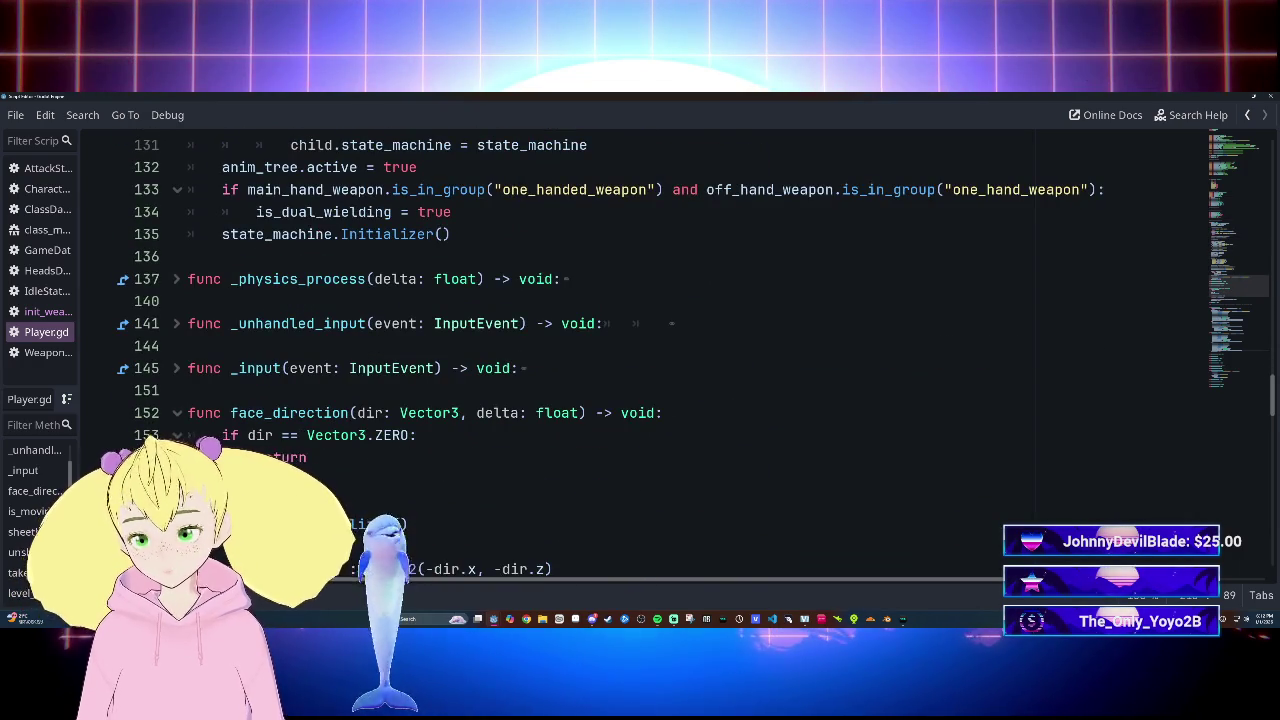
scroll(640, 350, "up", 15)
scroll(640, 350, "up", 2)
scroll(640, 350, "down", 11)
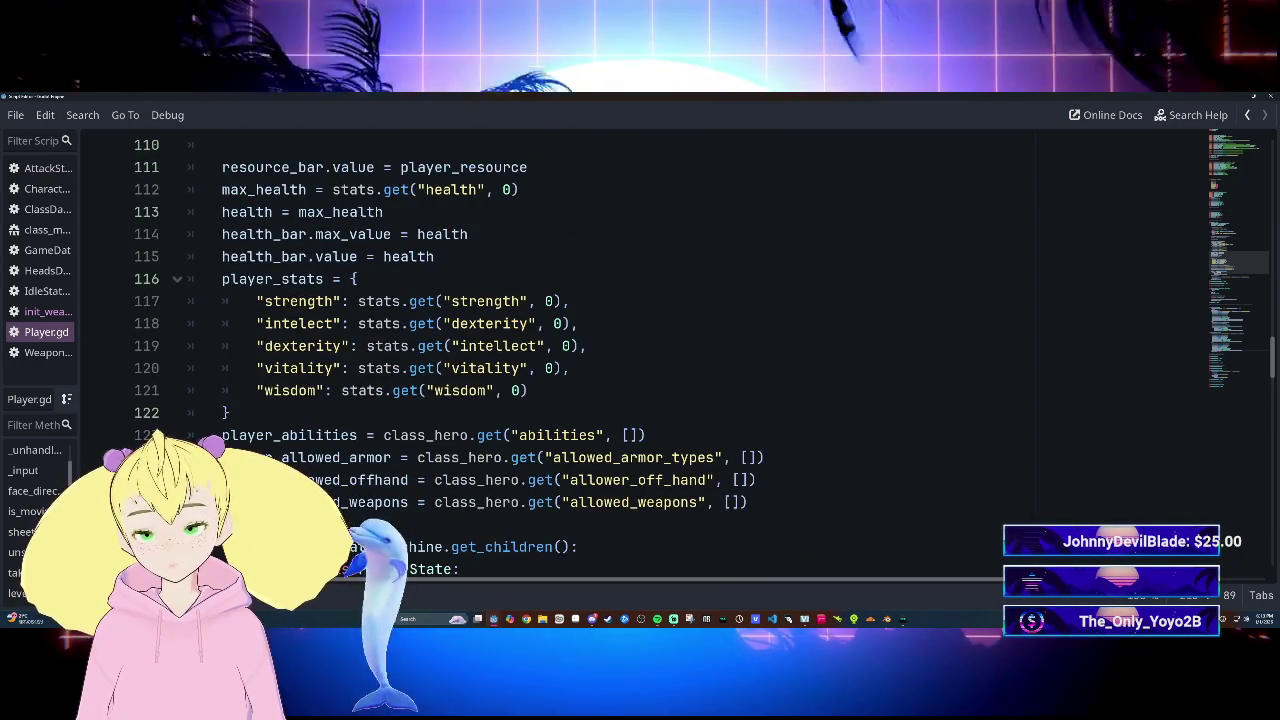
scroll(640, 350, "down", 5)
left_click(190, 390)
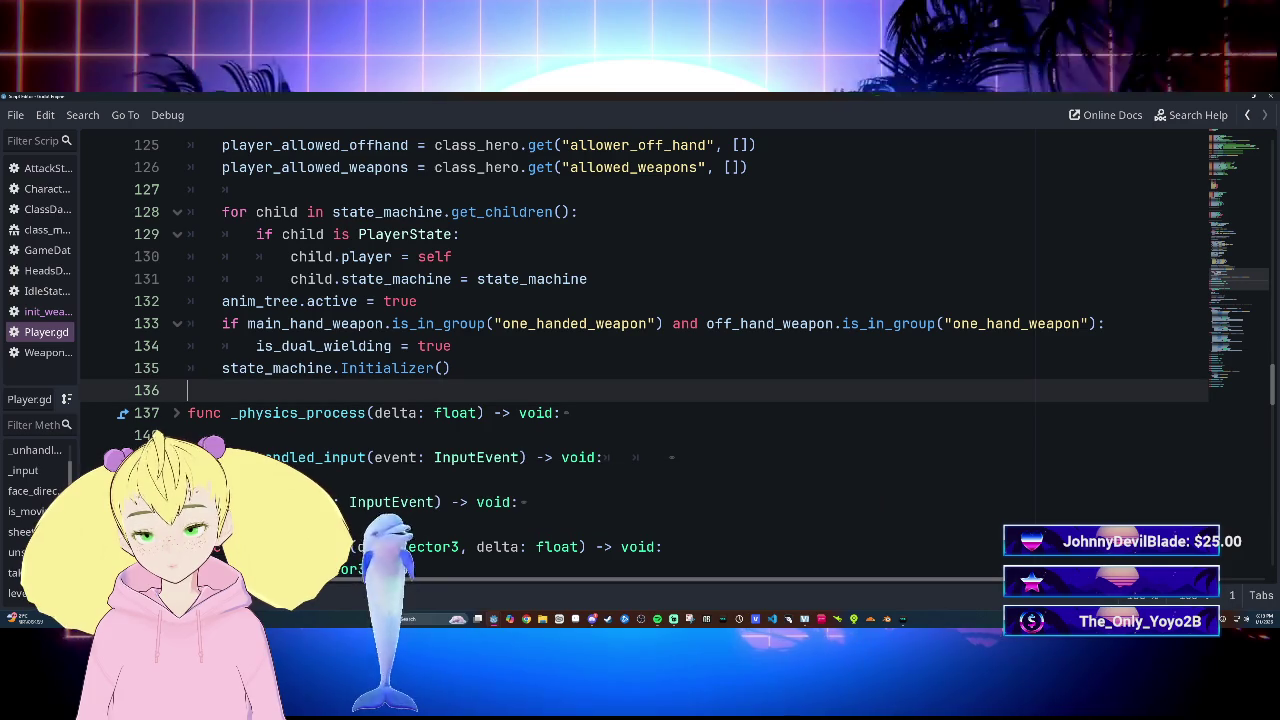
Add line 137 reading 'sheathed_weapons =' and check the variable's declaration on line 76
key("Return")
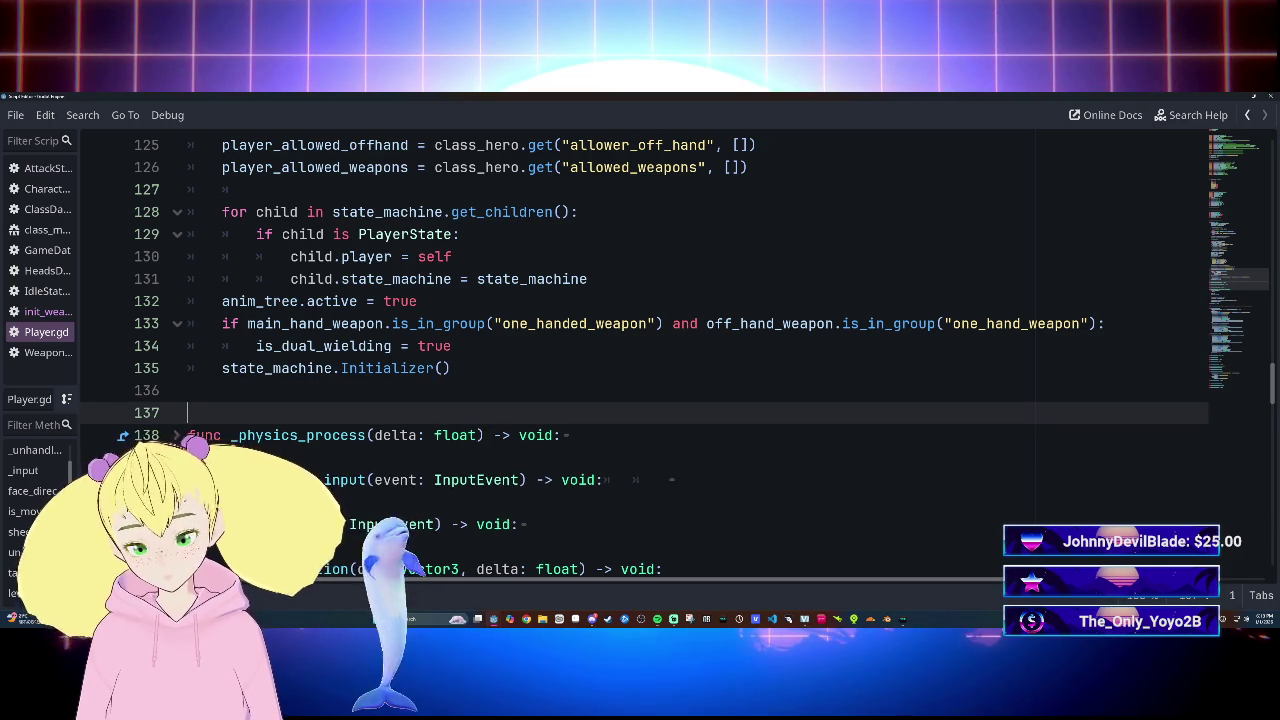
type("shea")
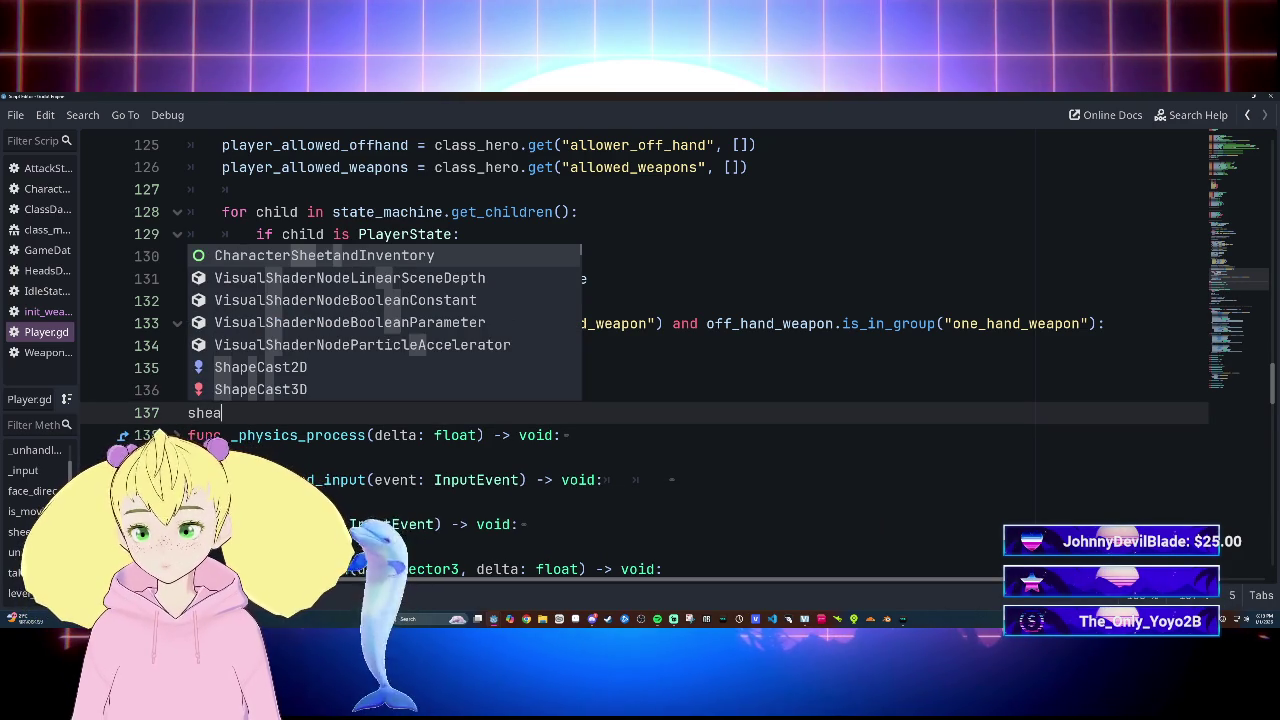
type("th")
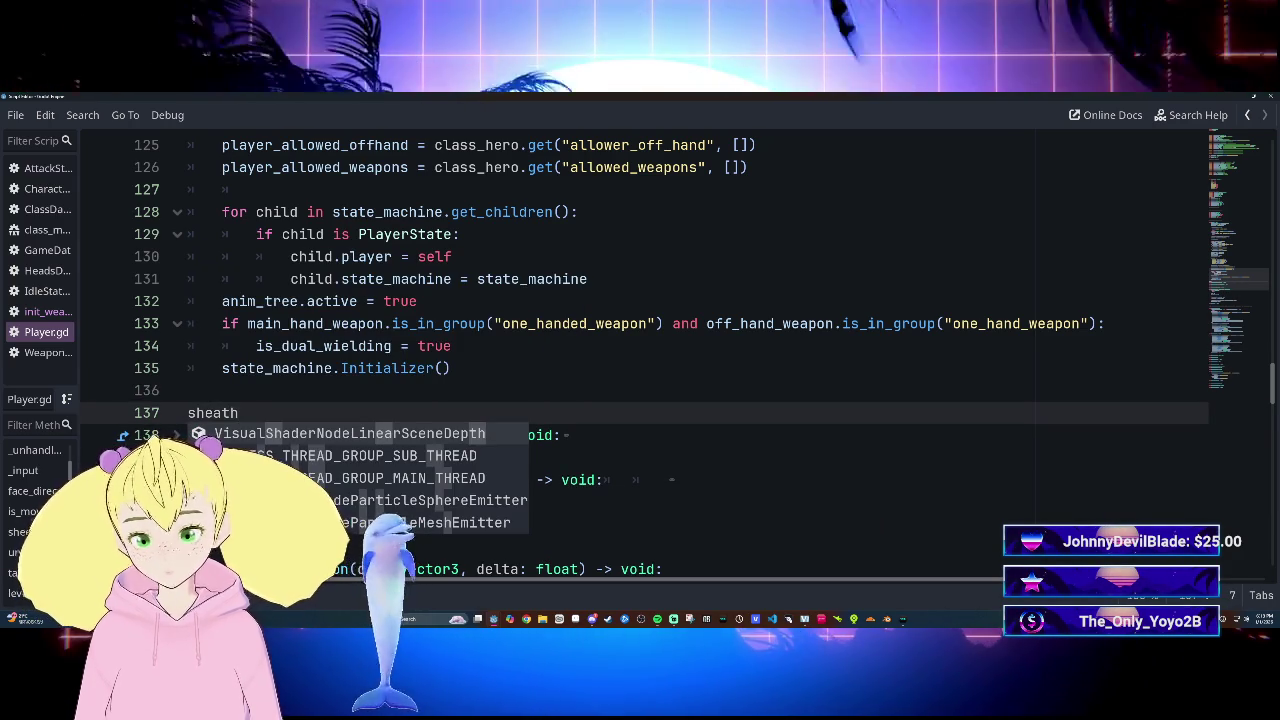
type("ed_wea")
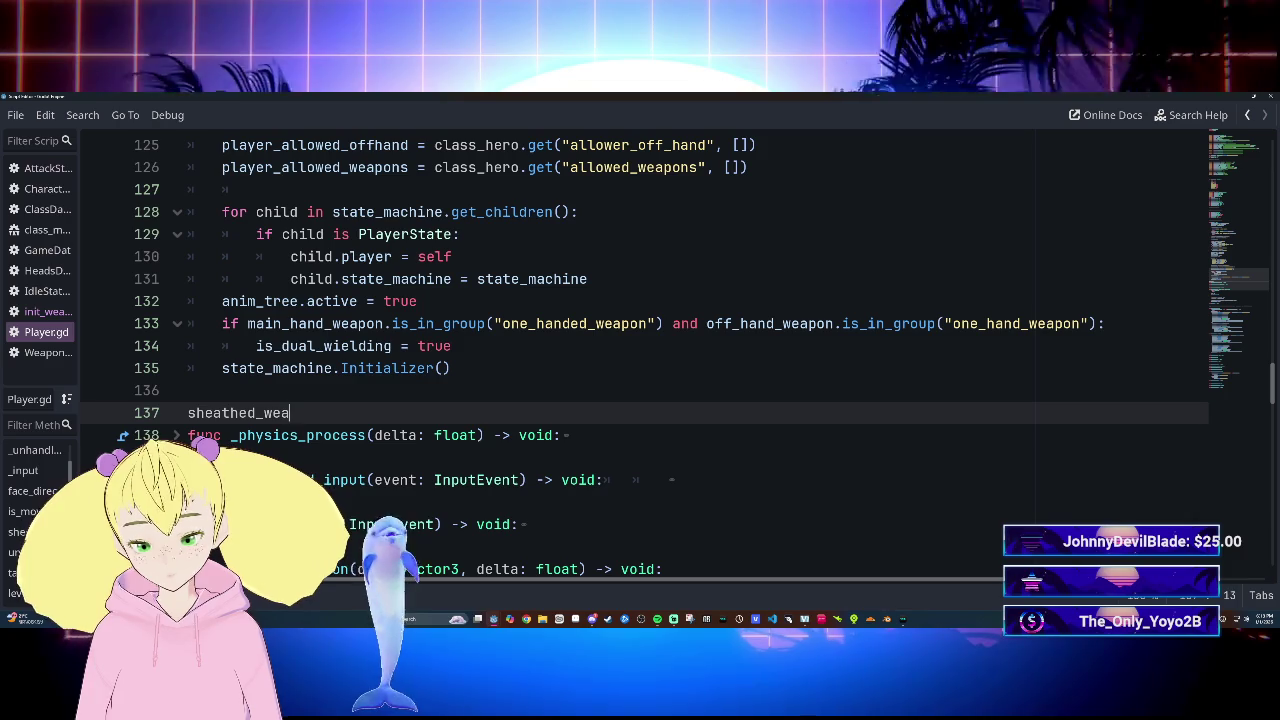
type("pons =")
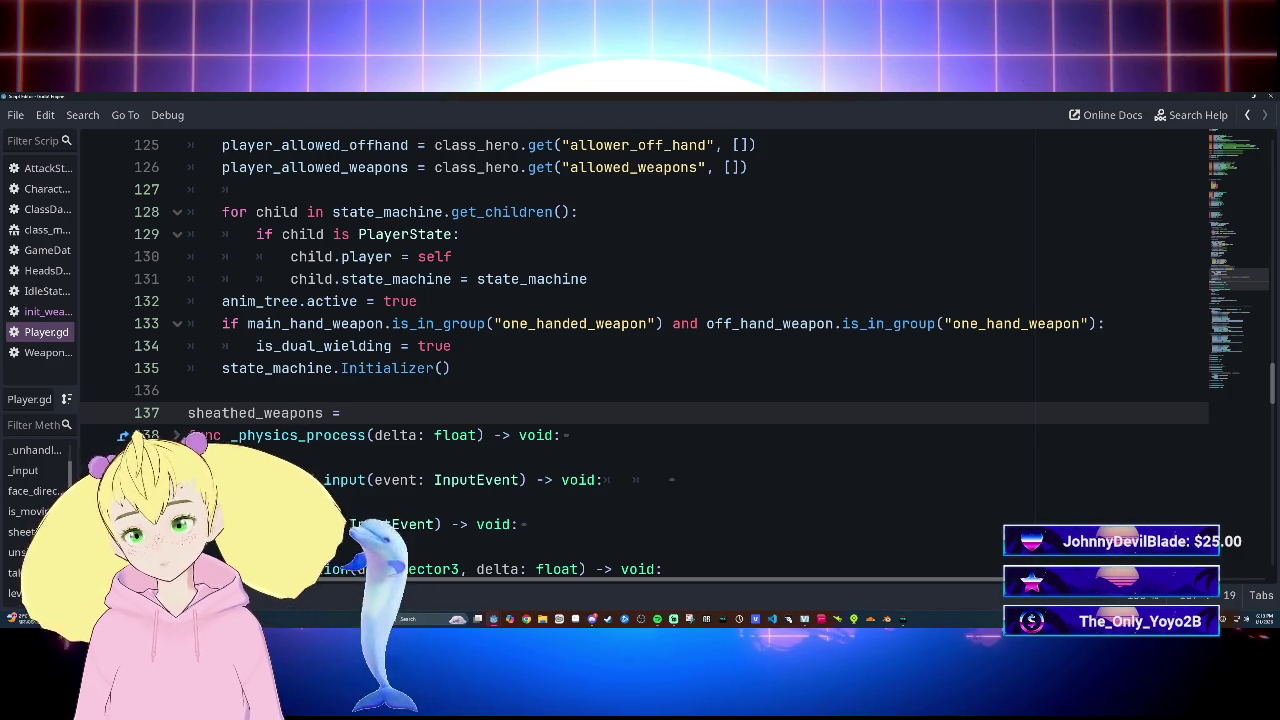
scroll(640, 350, "up", 20)
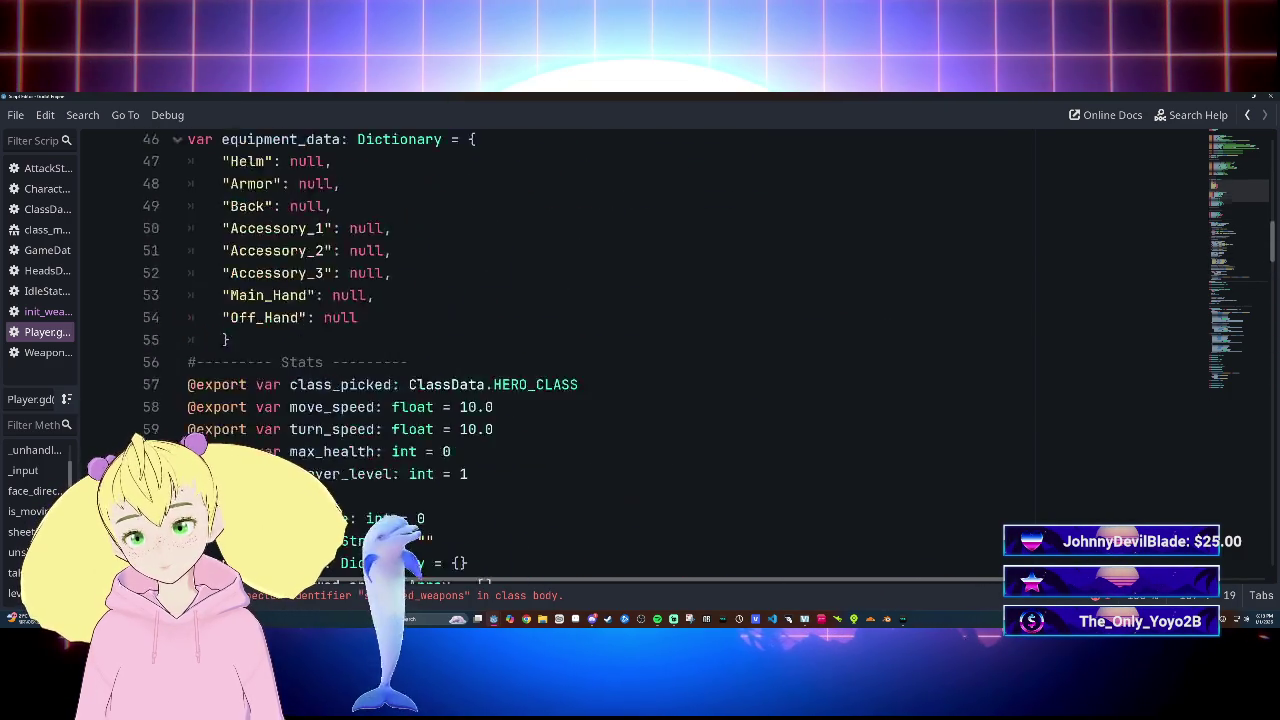
scroll(640, 350, "down", 3)
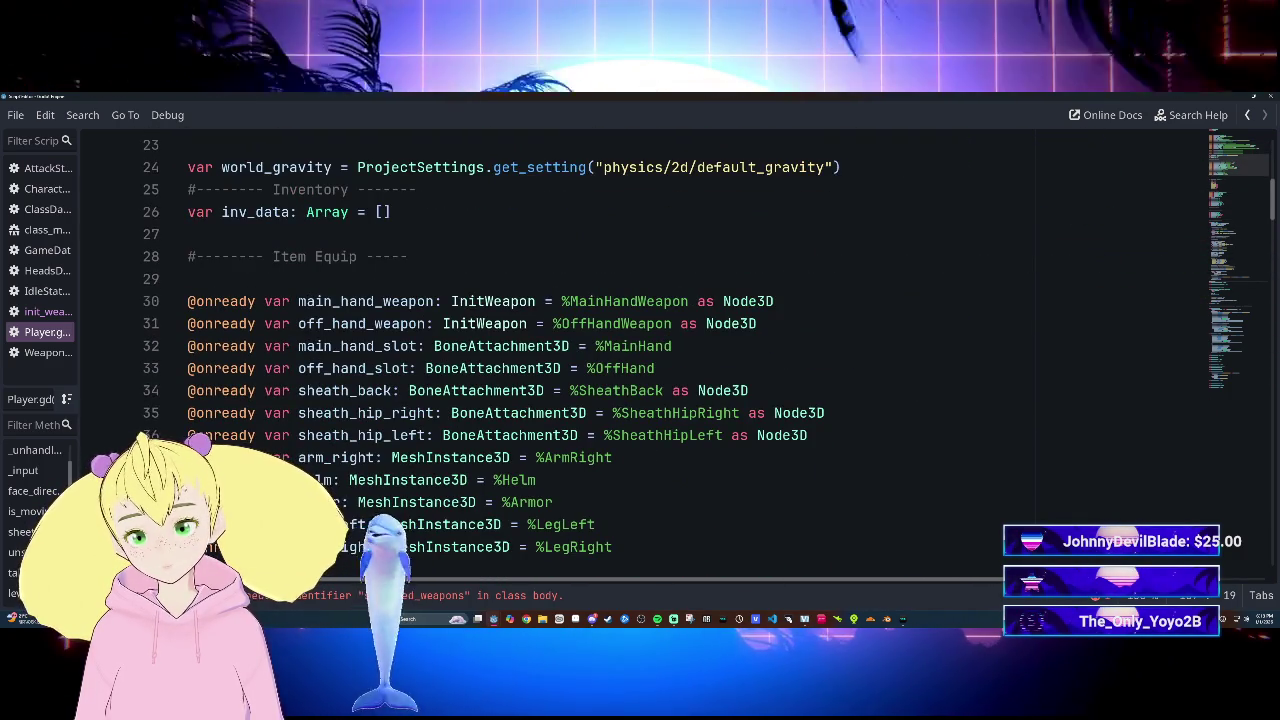
scroll(640, 350, "down", 4)
scroll(640, 350, "down", 5)
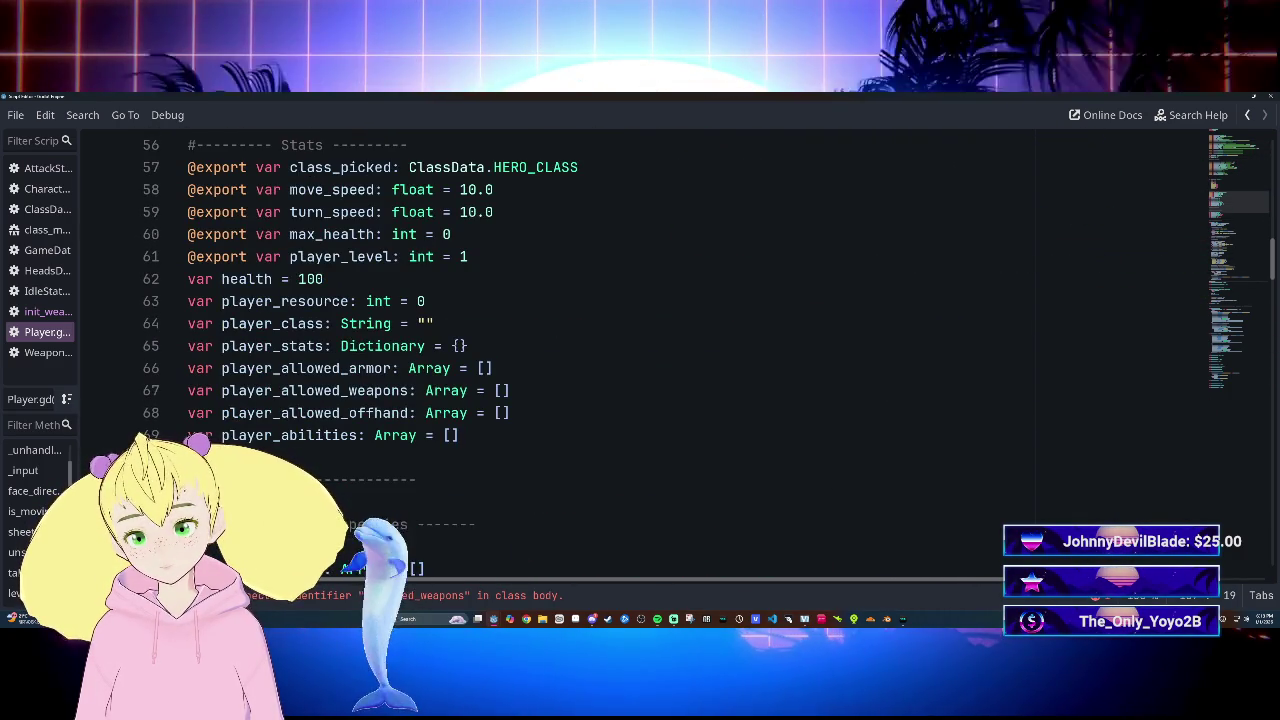
scroll(640, 350, "down", 6)
left_click(255, 189)
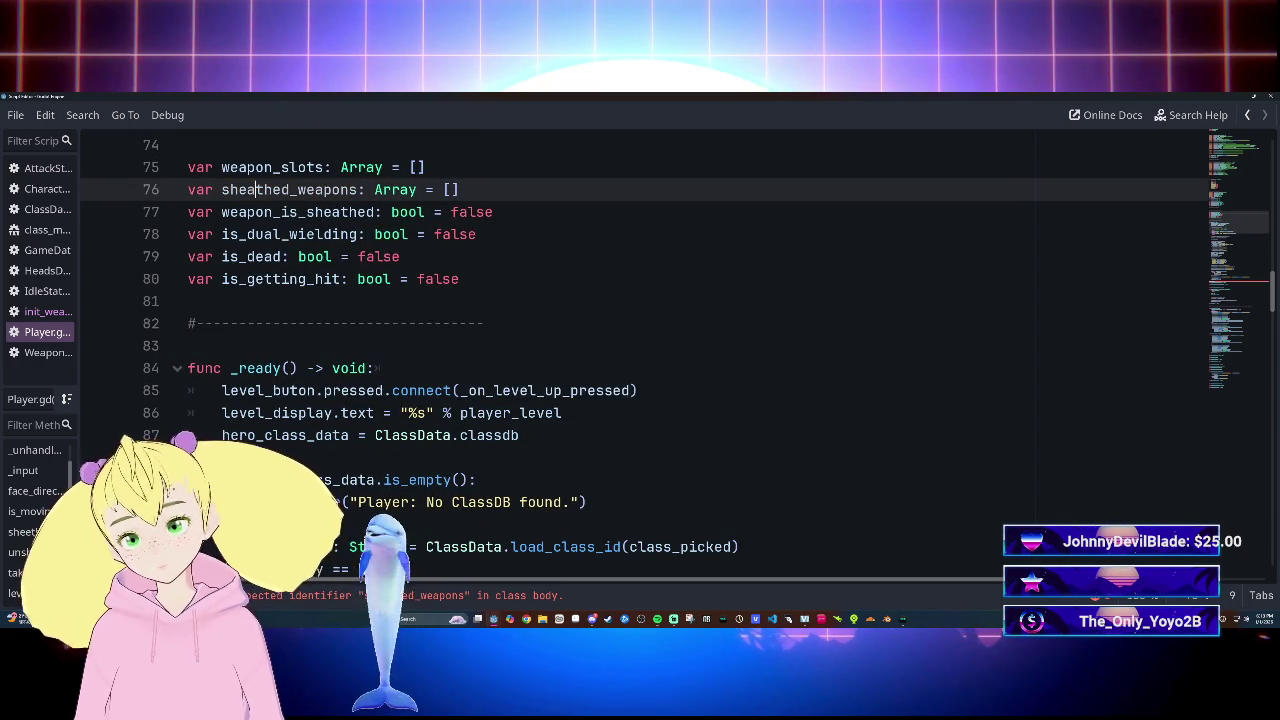
left_click(400, 256)
scroll(640, 350, "down", 20)
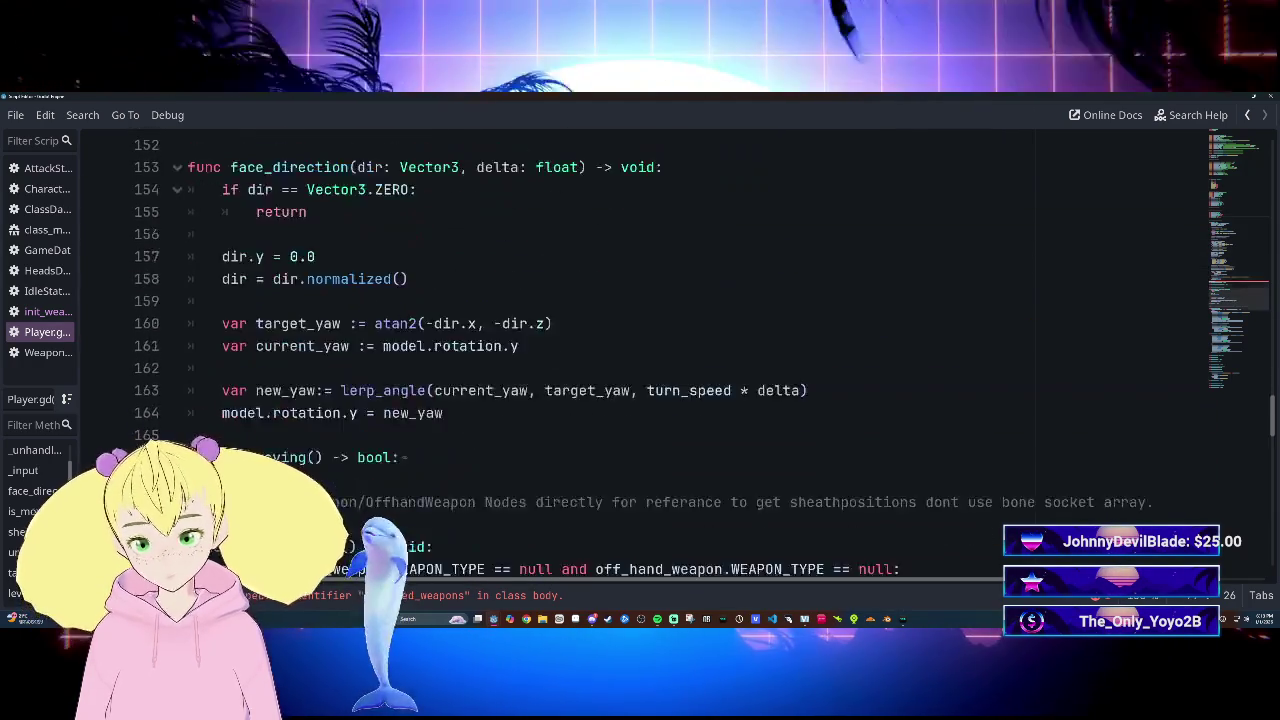
scroll(640, 350, "up", 6)
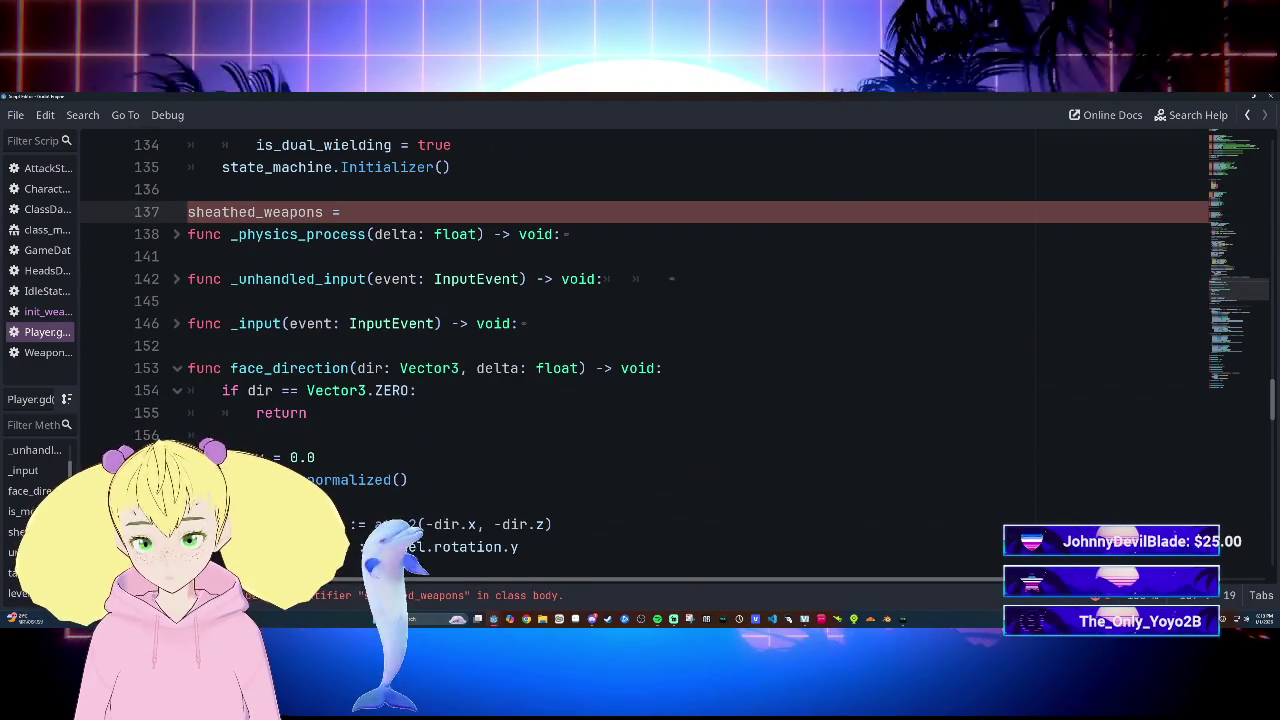
scroll(640, 350, "up", 20)
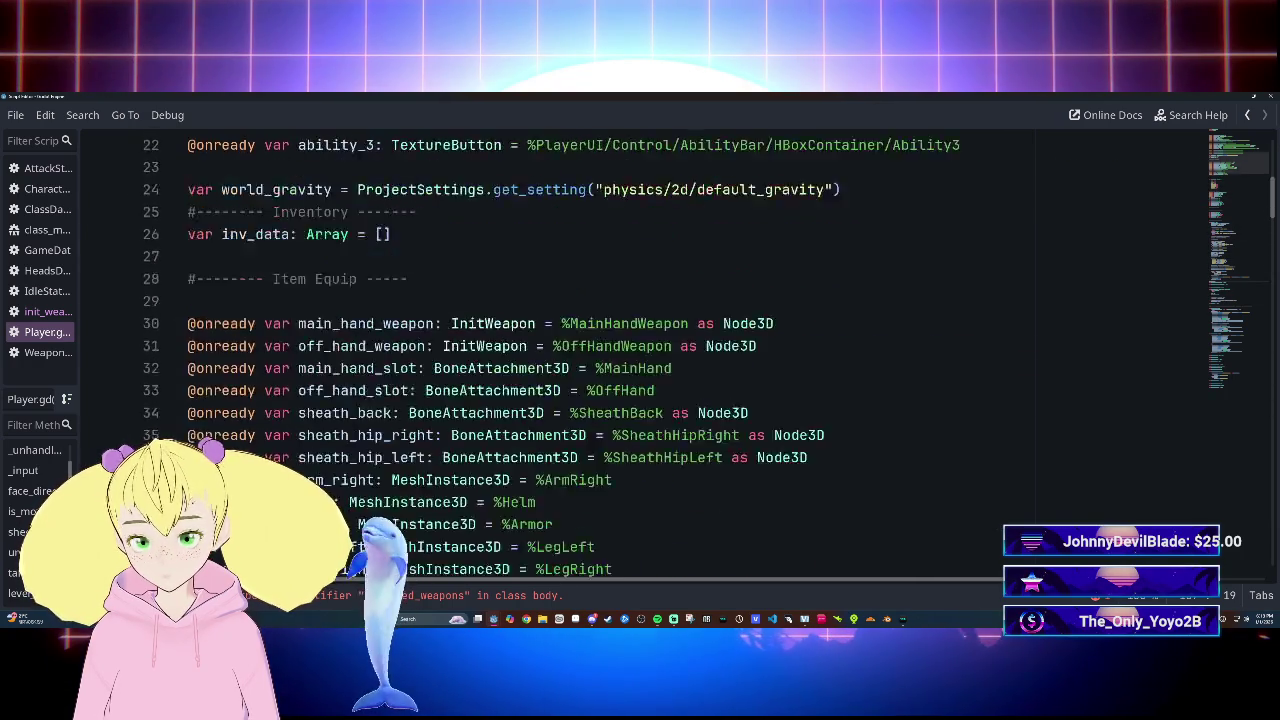
scroll(640, 350, "up", 8)
scroll(640, 350, "down", 13)
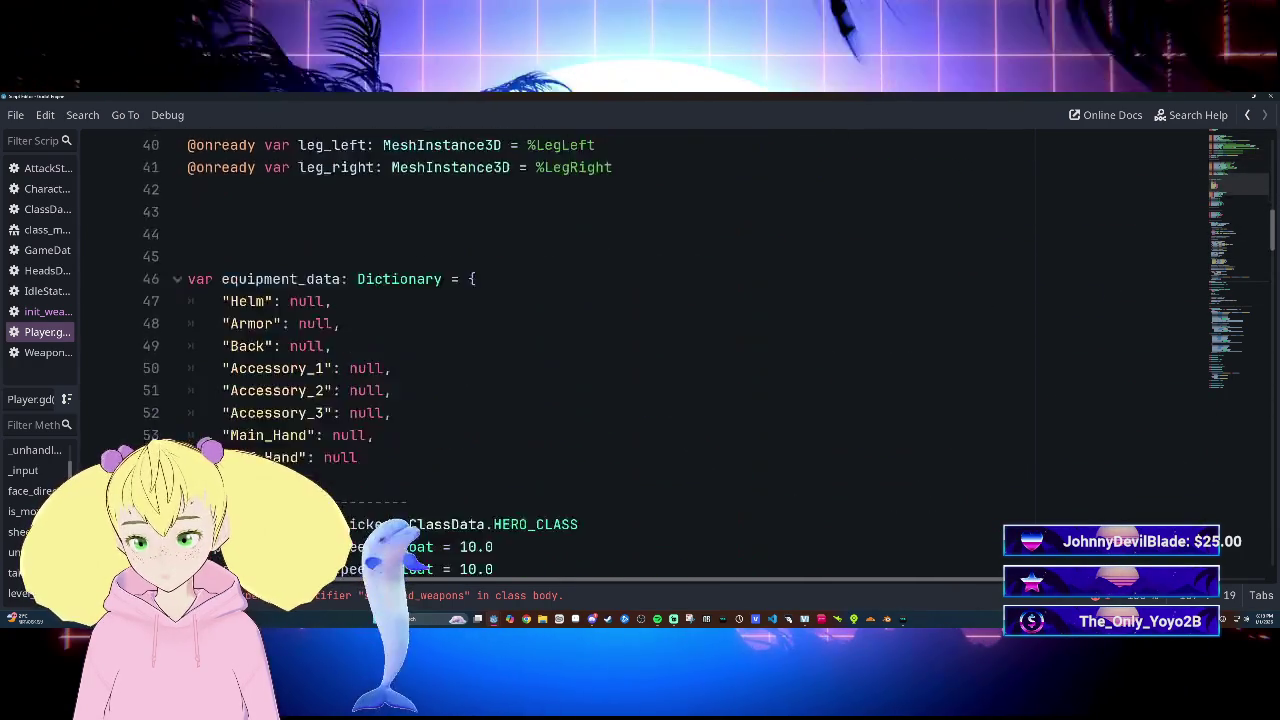
scroll(640, 350, "down", 20)
scroll(640, 350, "down", 2)
scroll(640, 350, "up", 20)
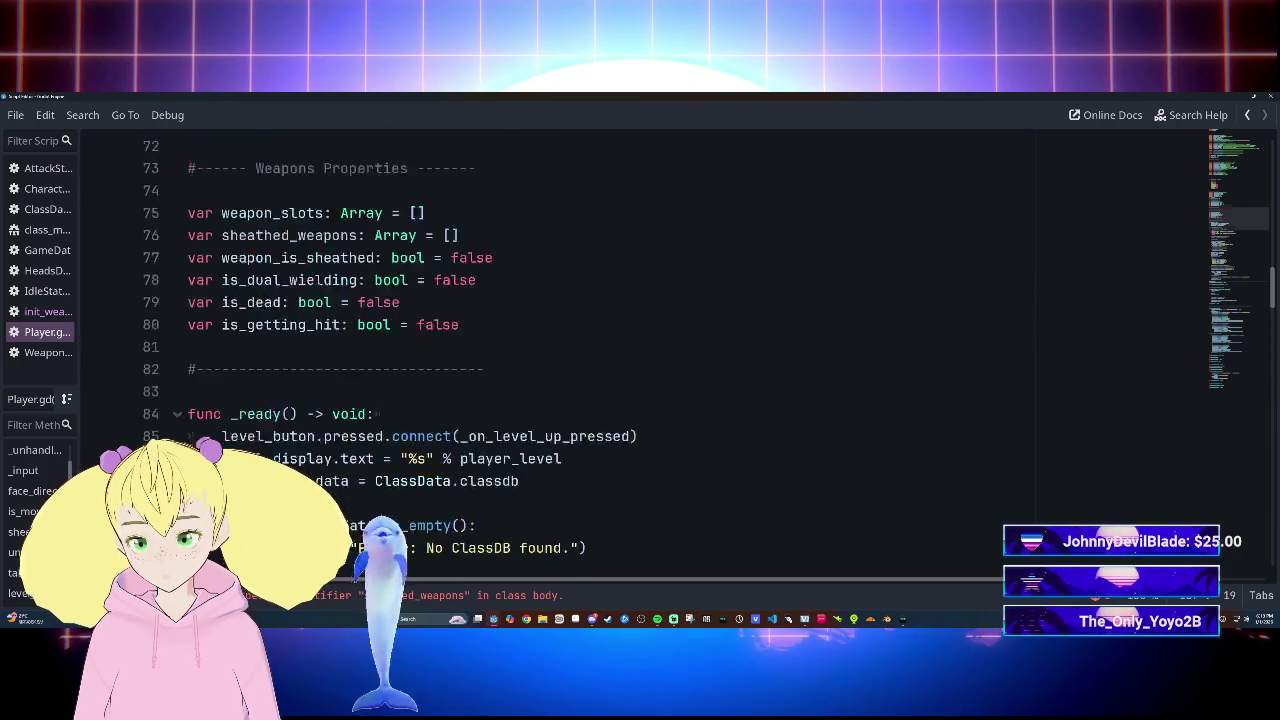
scroll(640, 350, "down", 7)
scroll(640, 350, "up", 3)
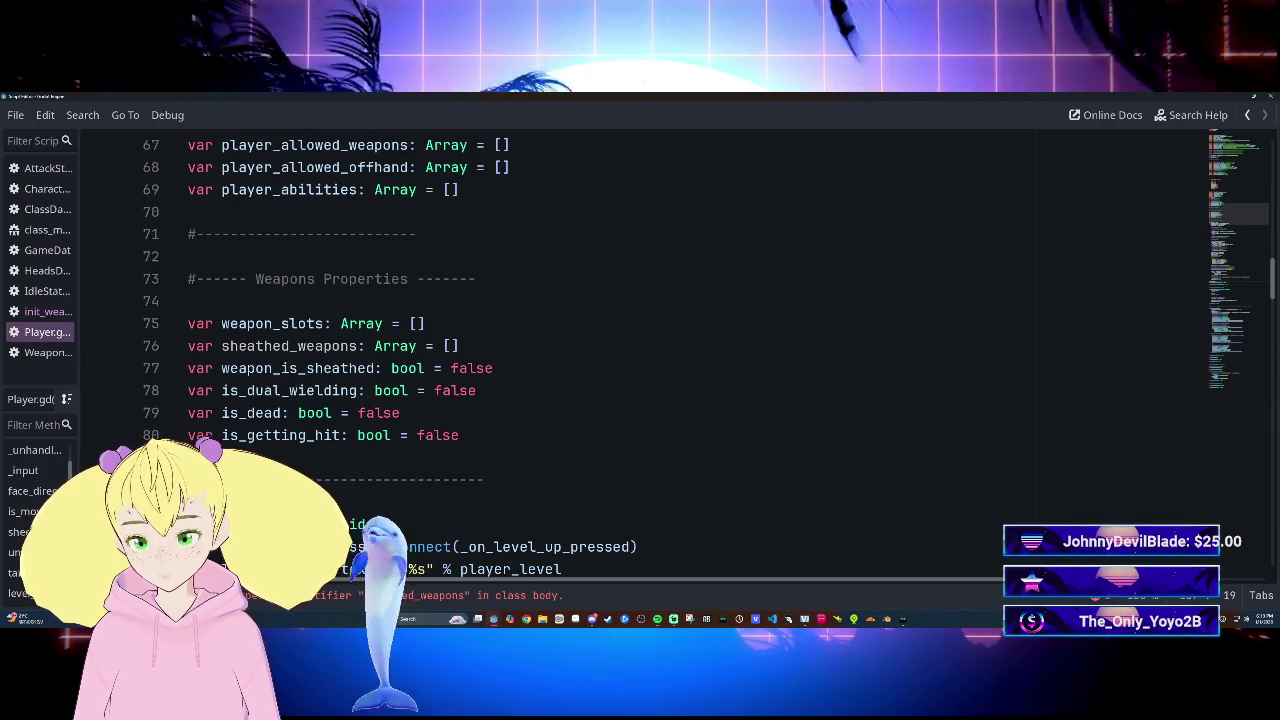
double_click(289, 346)
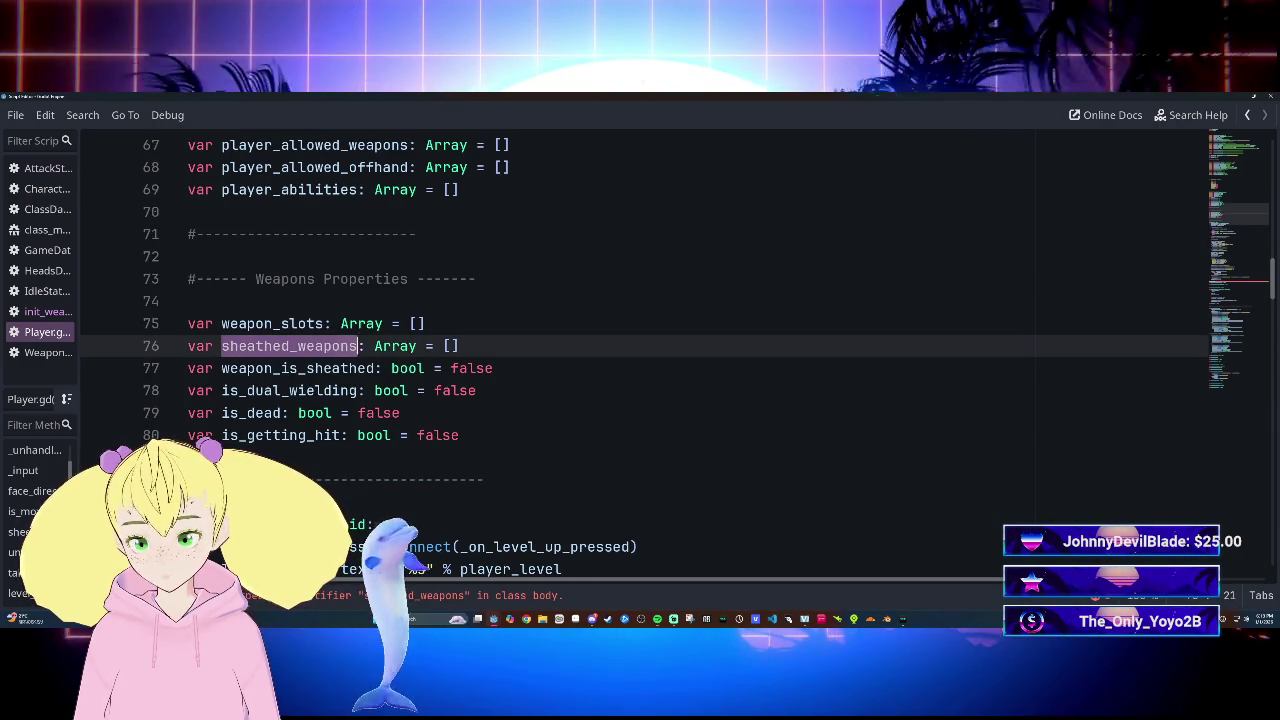
scroll(407, 376, "down", 20)
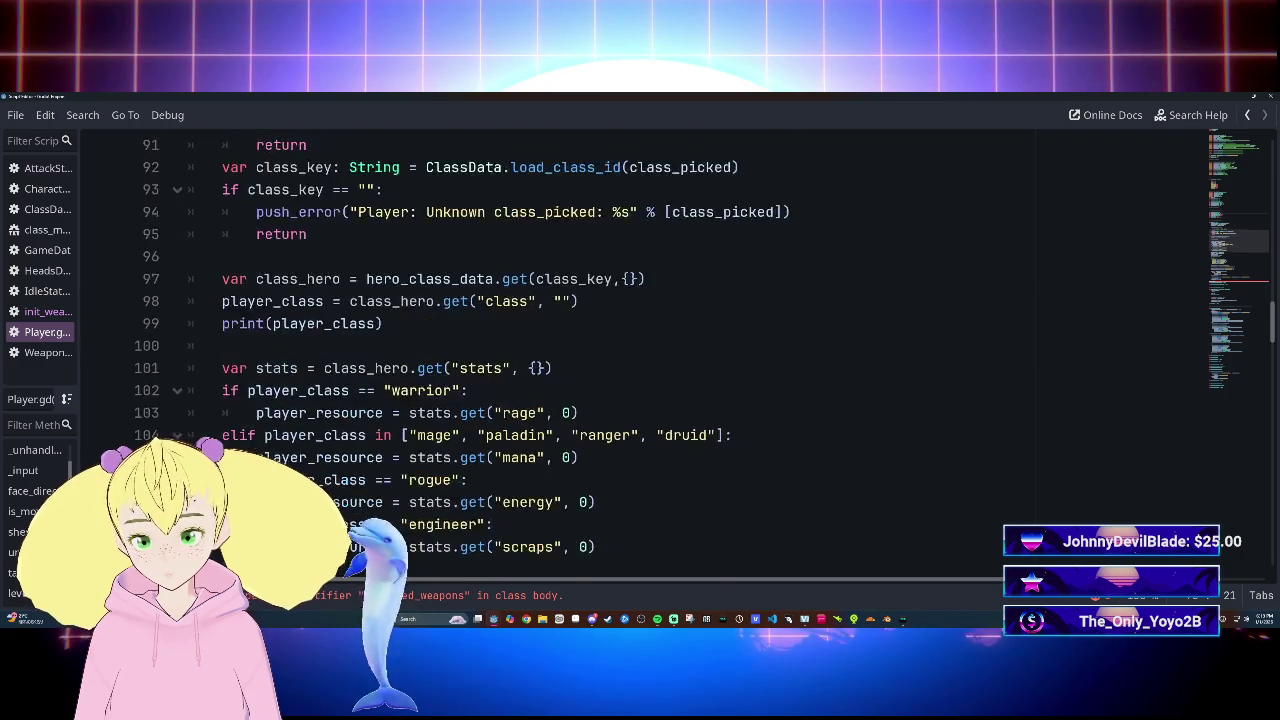
scroll(407, 376, "down", 12)
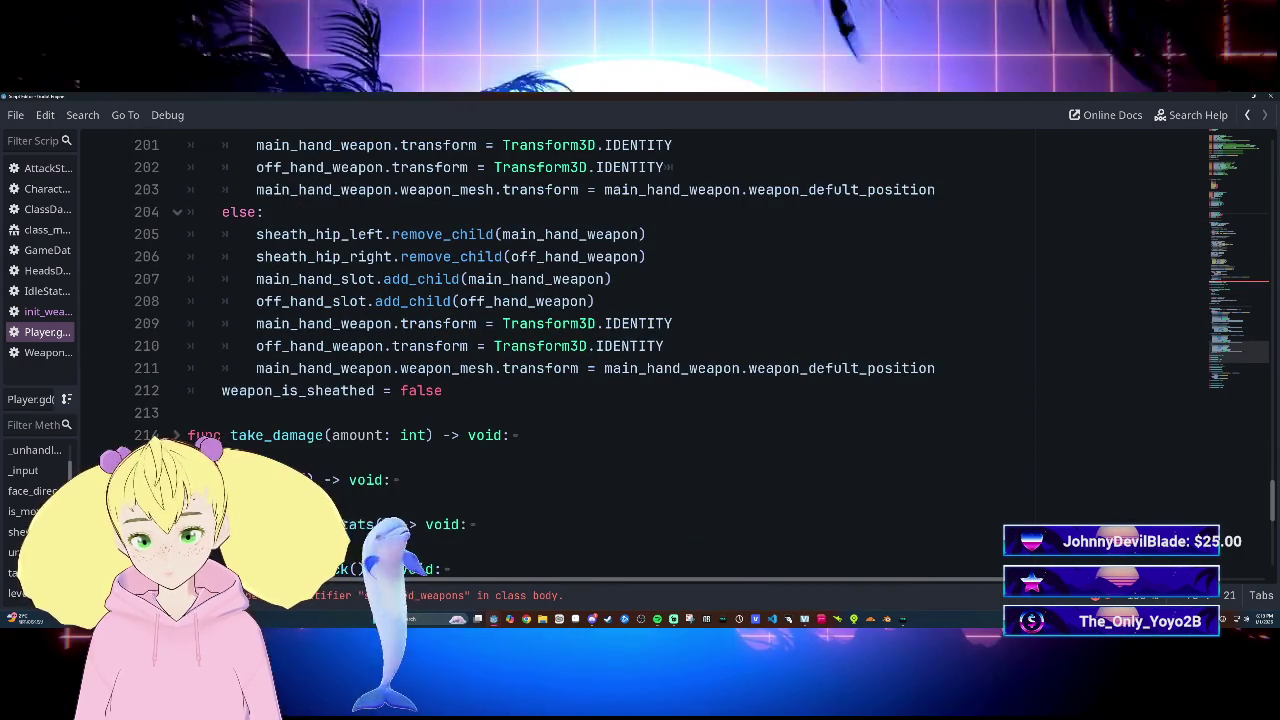
scroll(640, 350, "down", 4)
scroll(640, 350, "up", 20)
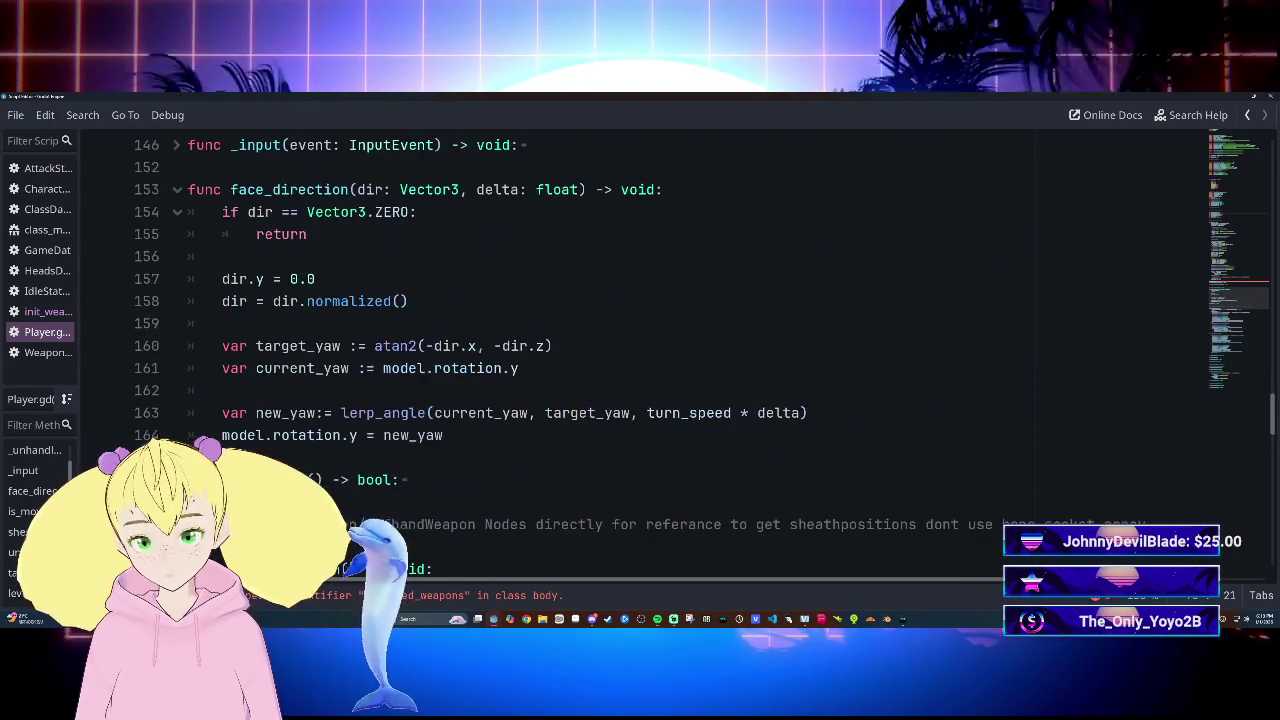
scroll(640, 350, "up", 4)
left_click(188, 301)
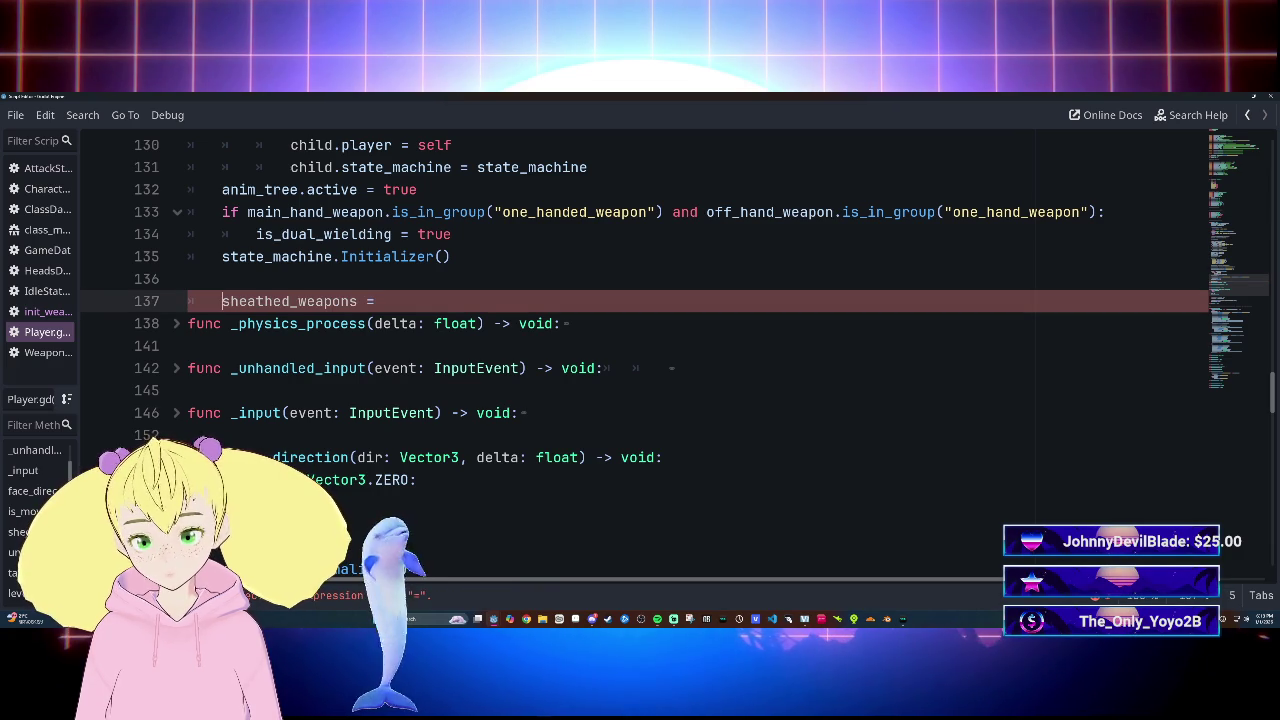
Open the sheathed_weapons array with [ and enter sheath_back as its first entry
type("{")
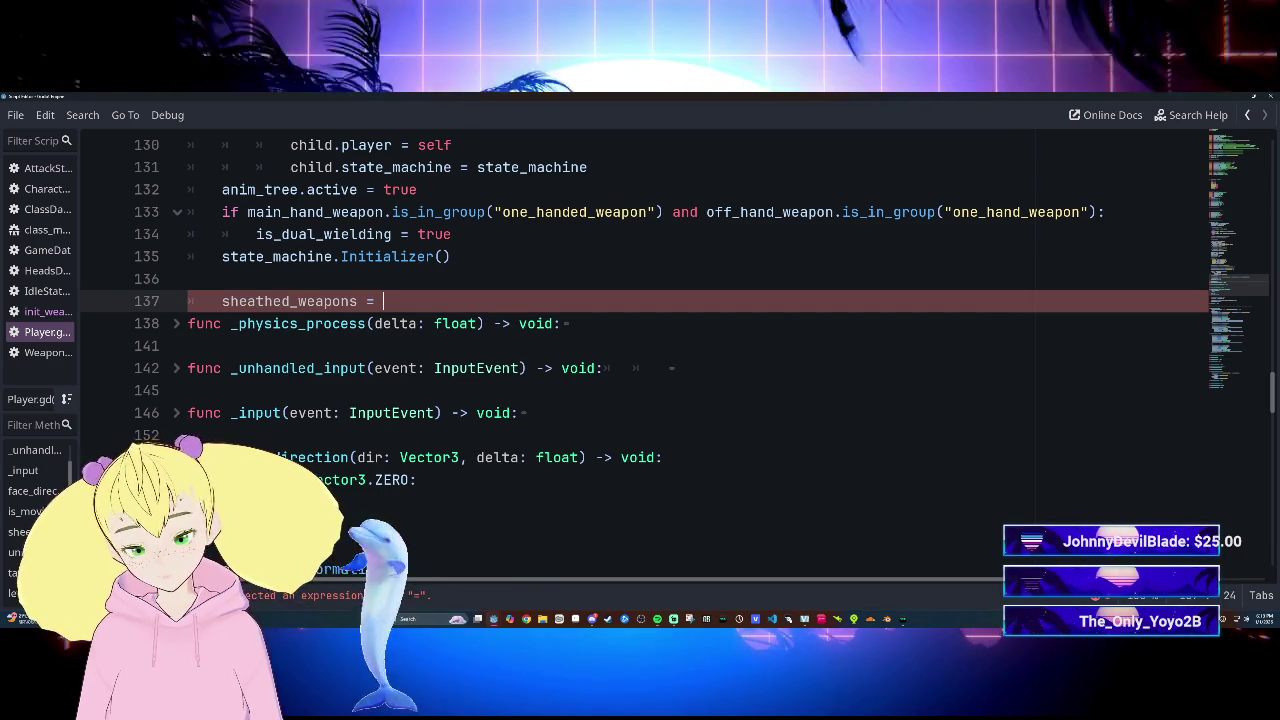
key("Escape")
key("BackSpace")
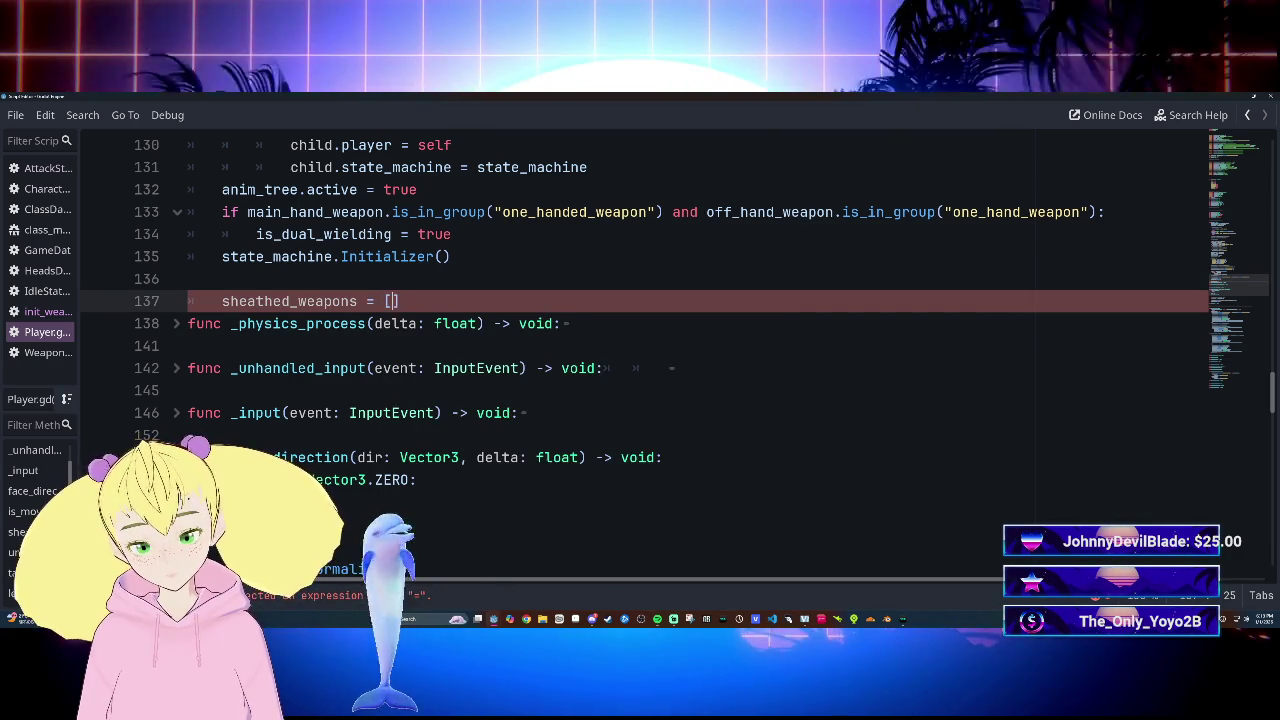
type("[")
key("Return")
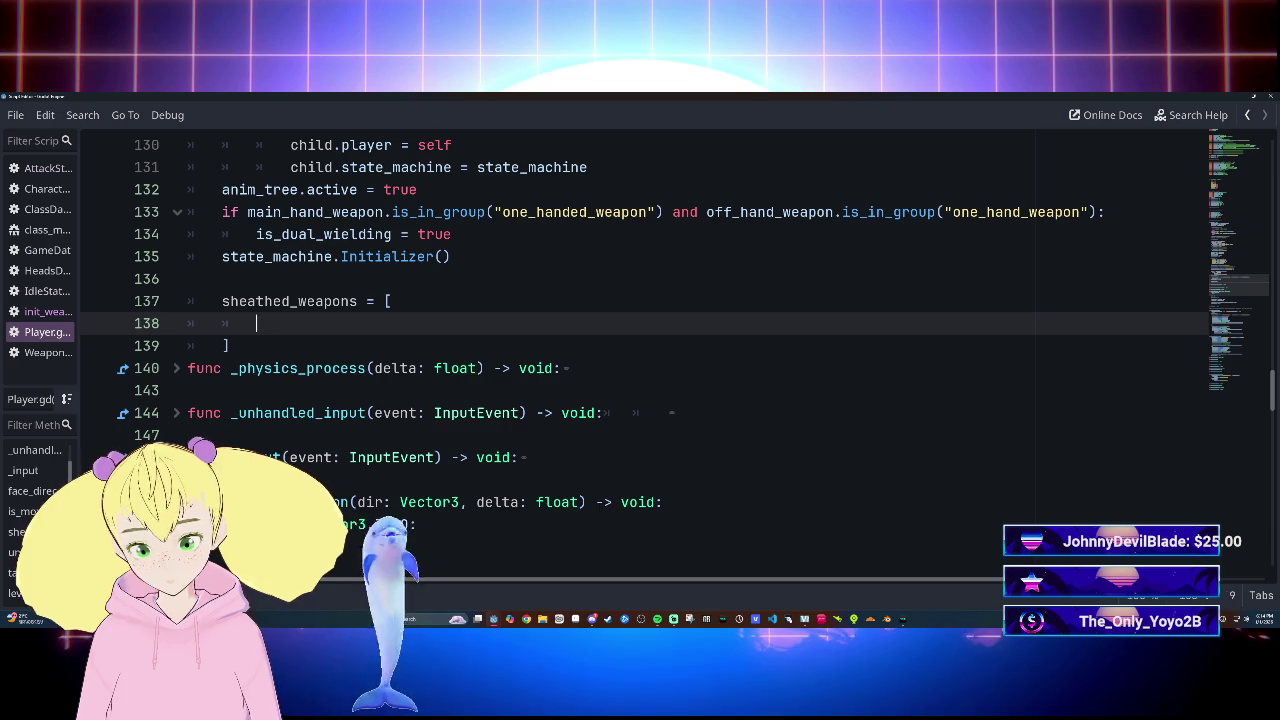
type("shea")
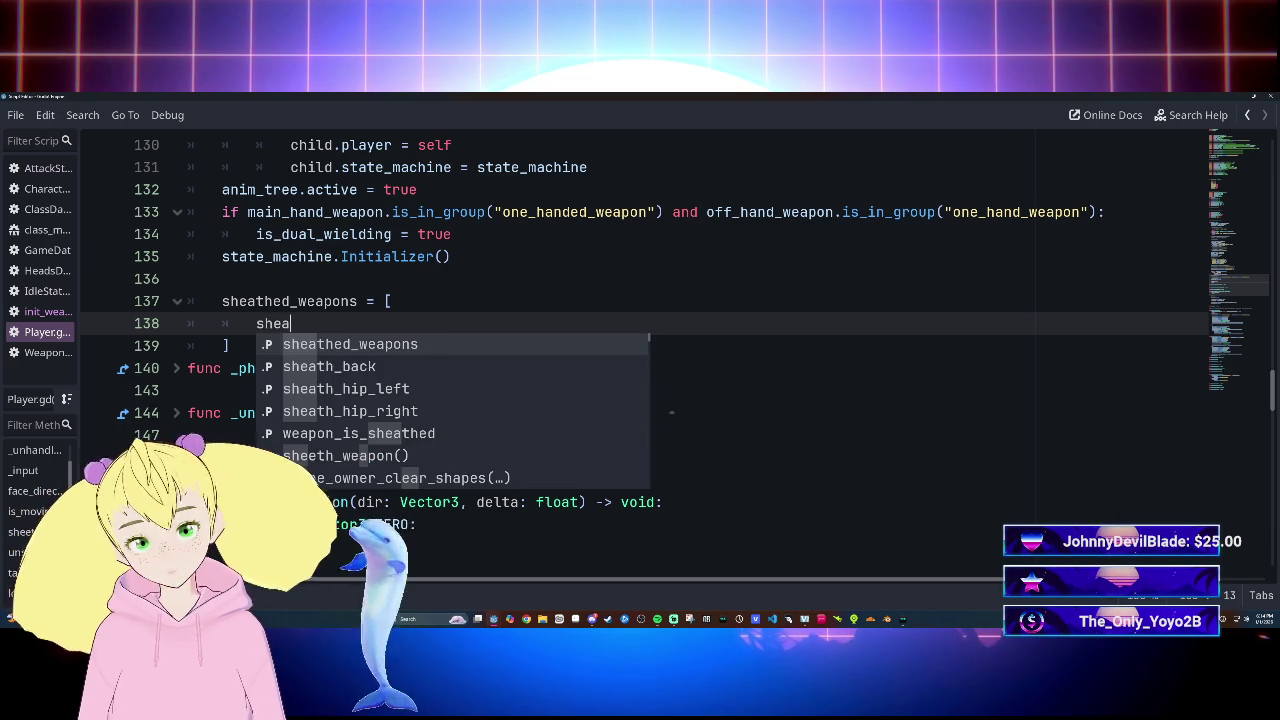
key("Down")
key("Return")
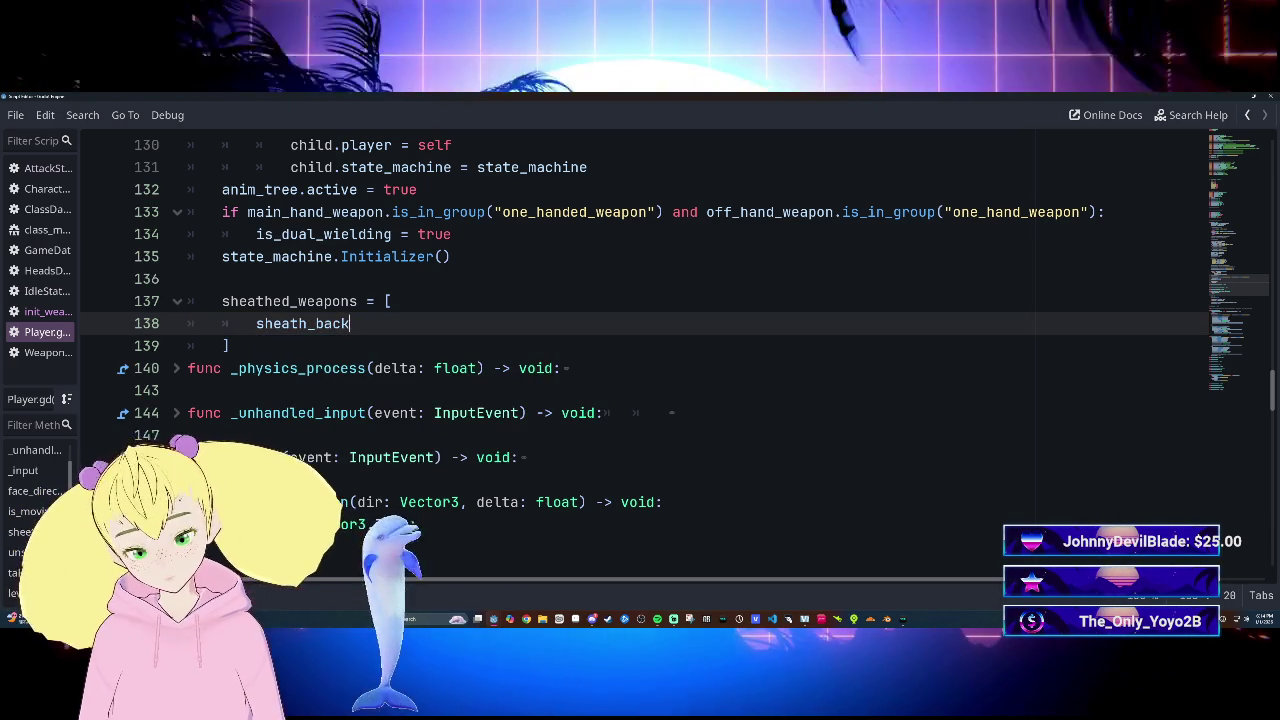
type(",a")
key("Return")
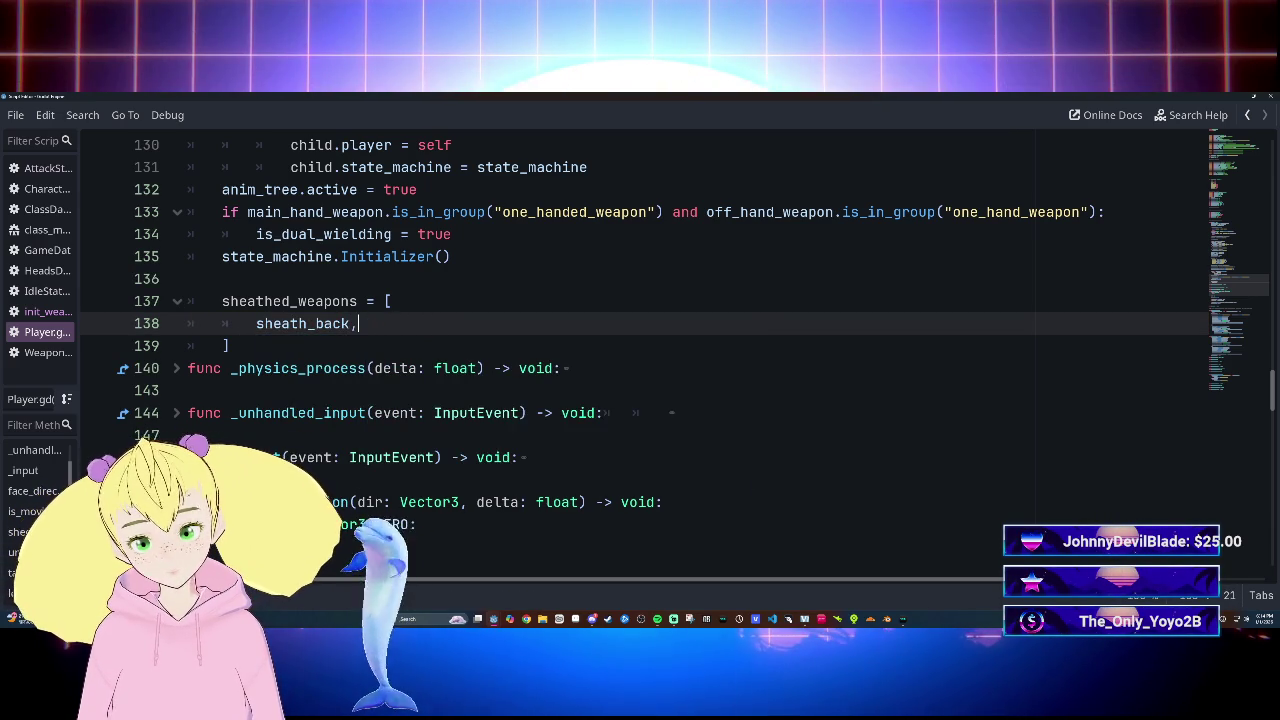
key("Return")
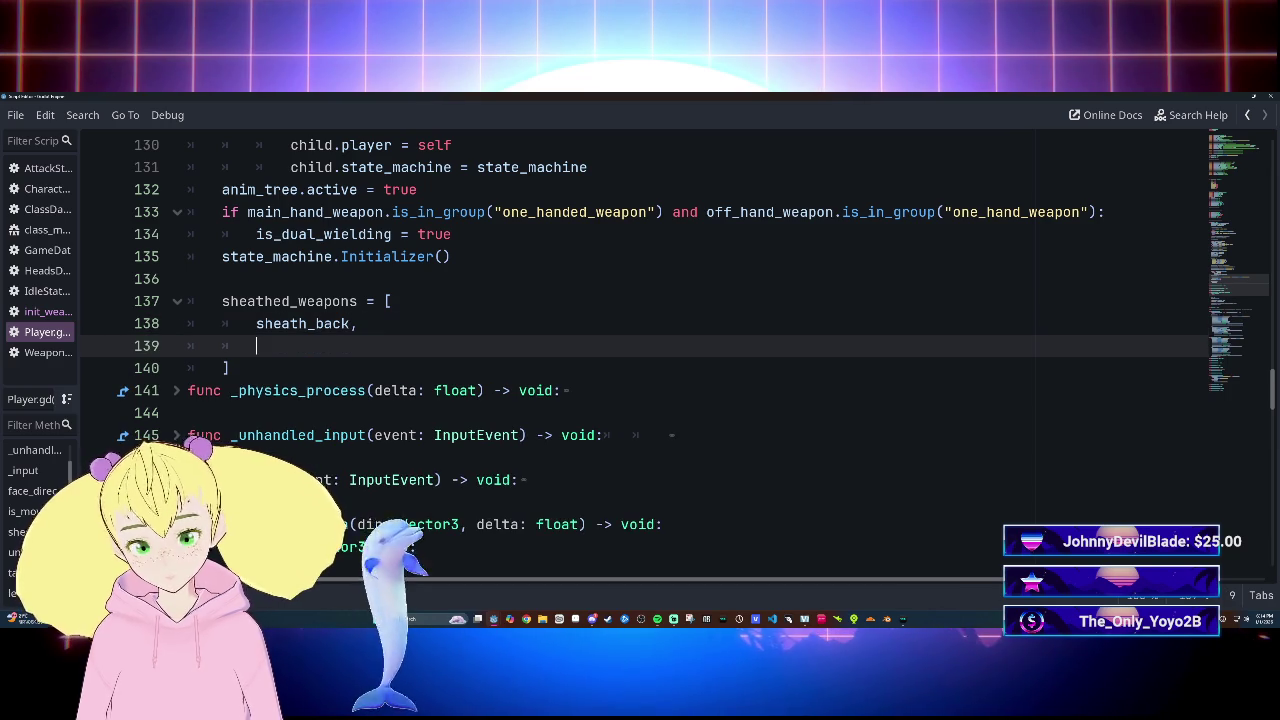
Add sheath_hip_right and sheath_hip_left to the array, then add a blank line after the closing bracket
type("right")
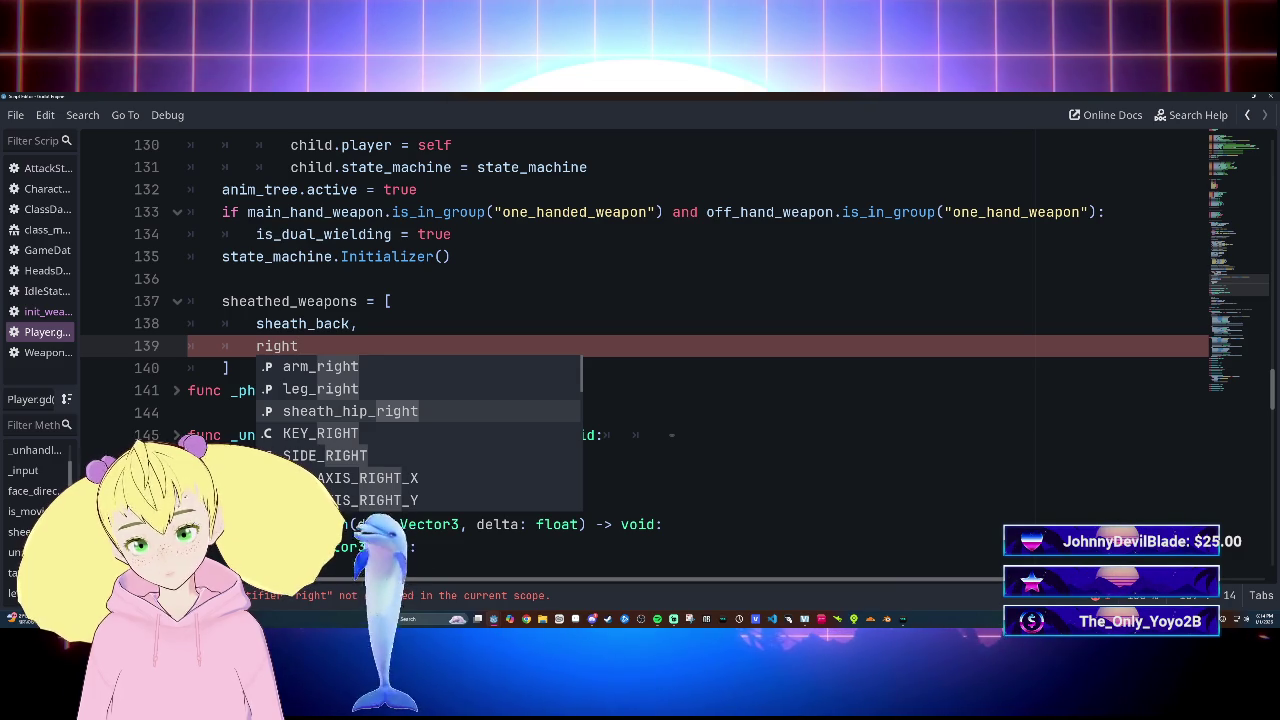
key("Return")
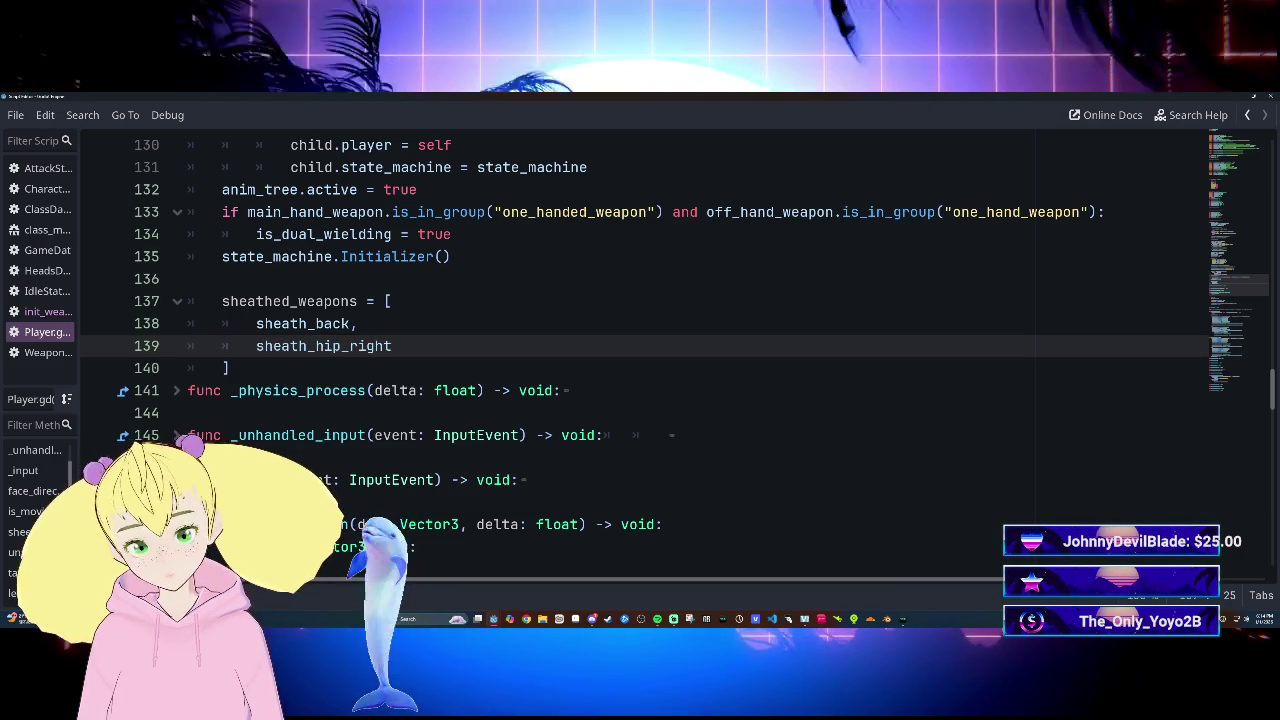
type(",")
key("Return")
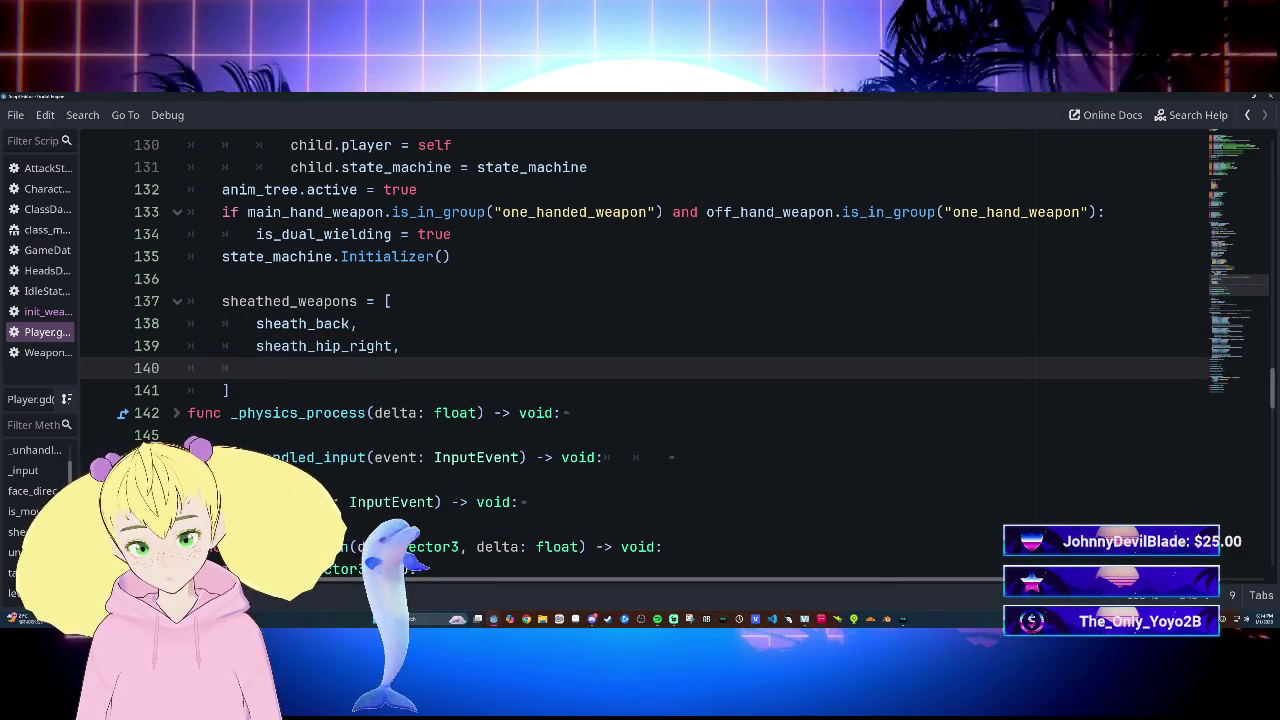
type("she")
key("Down")
key("Down")
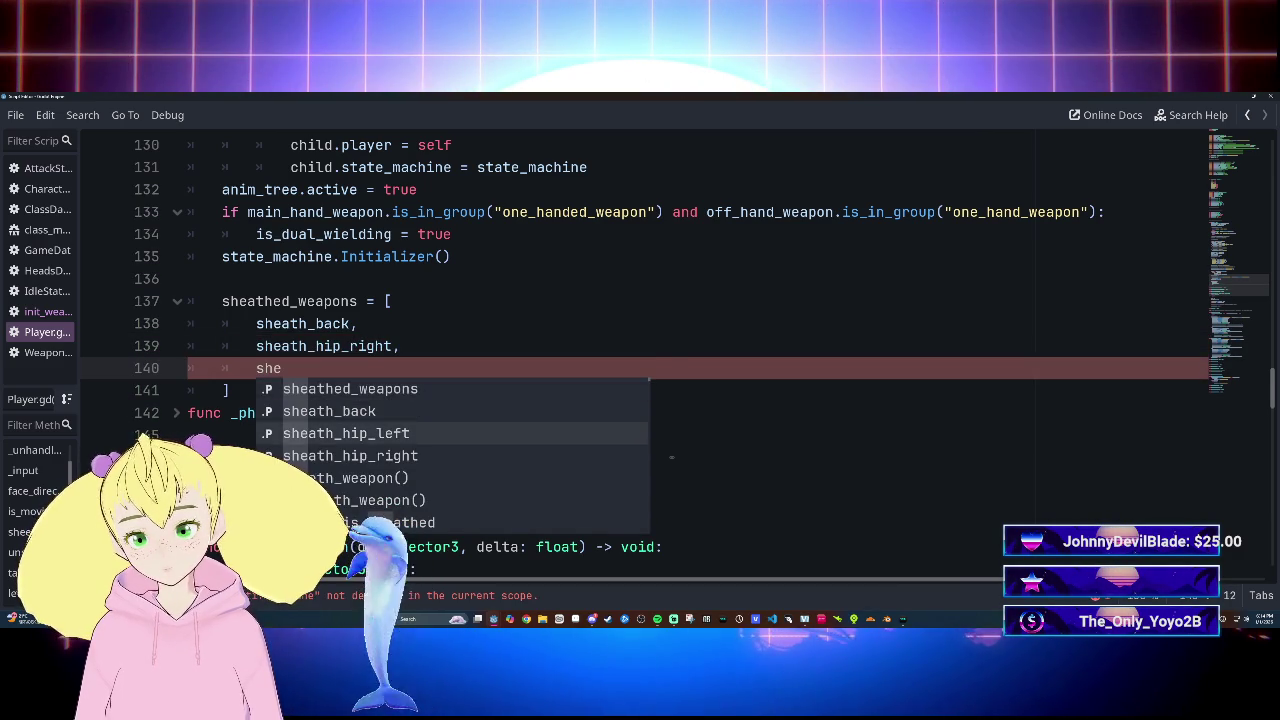
key("Return")
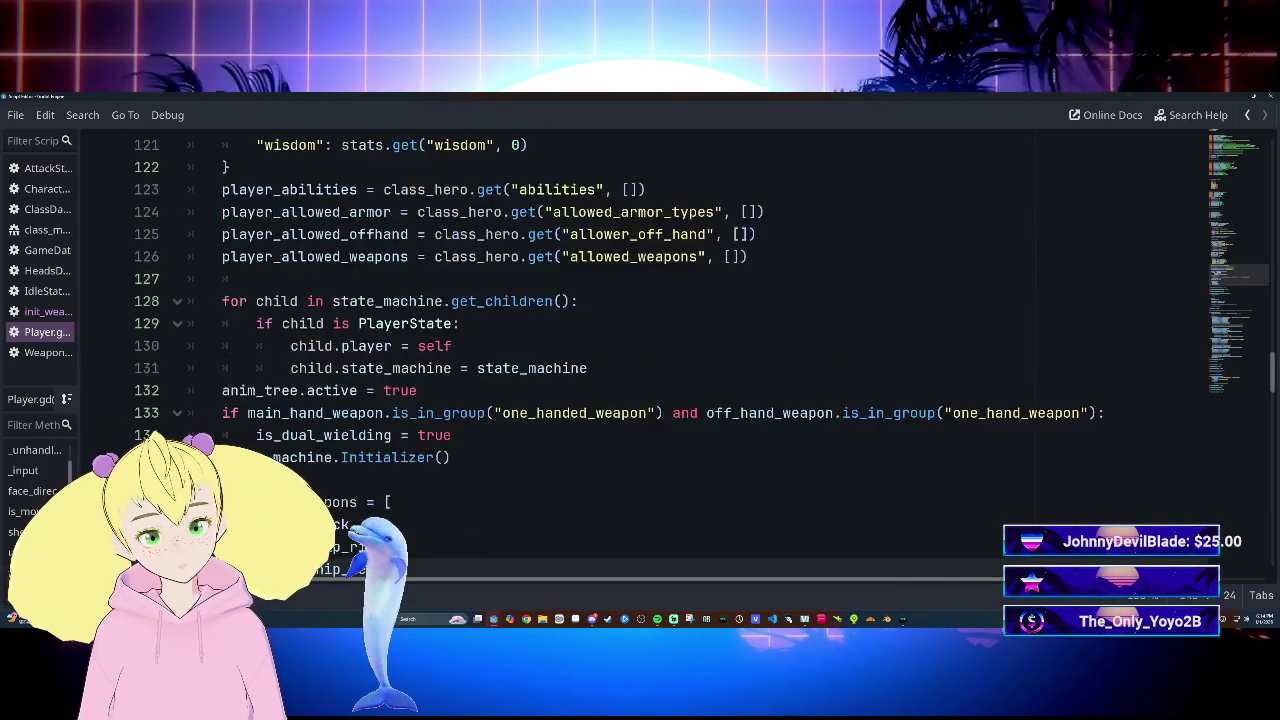
left_click(228, 390)
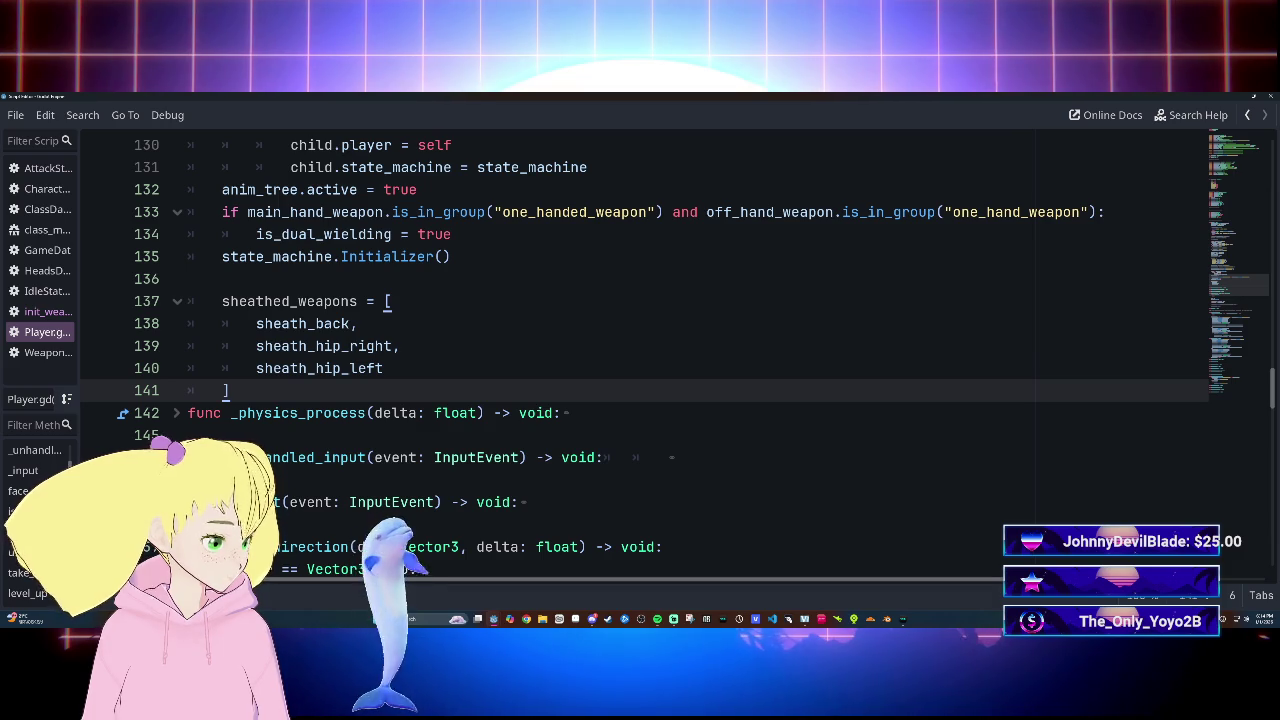
key("Return")
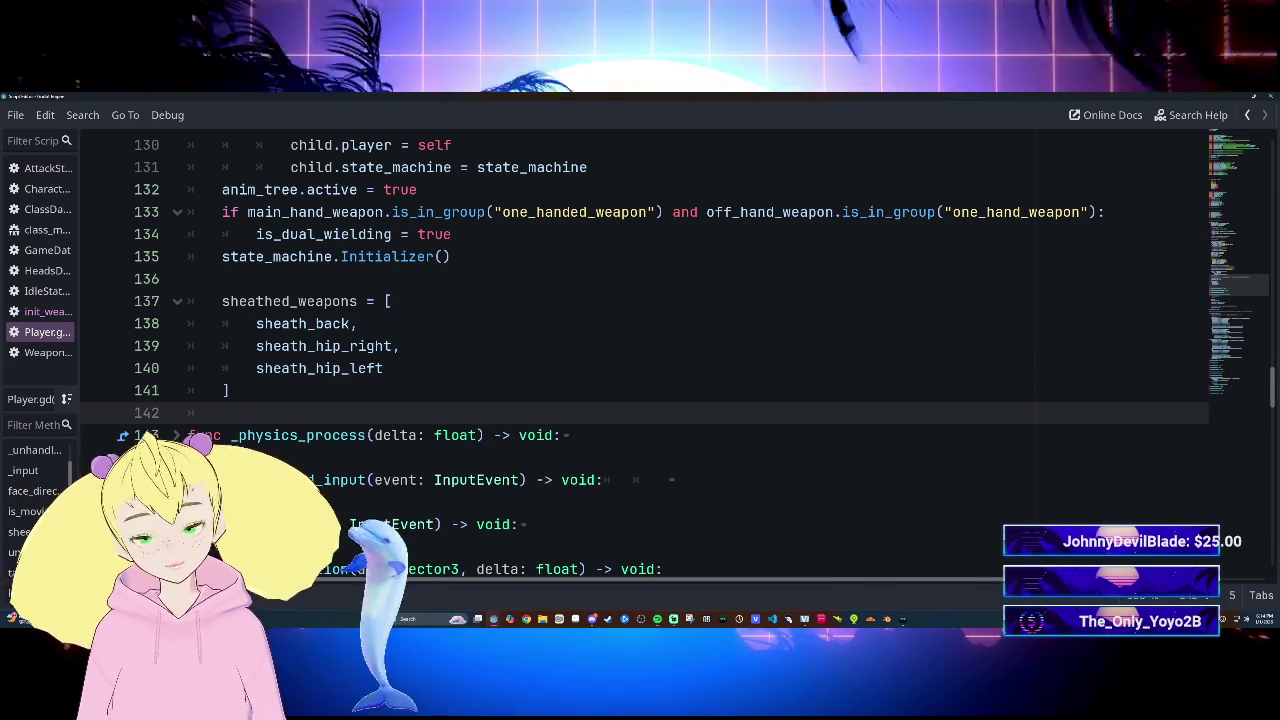
Select lines 201–217 of unsheeth_weapon's old if/else body and delete them
scroll(640, 350, "up", 2)
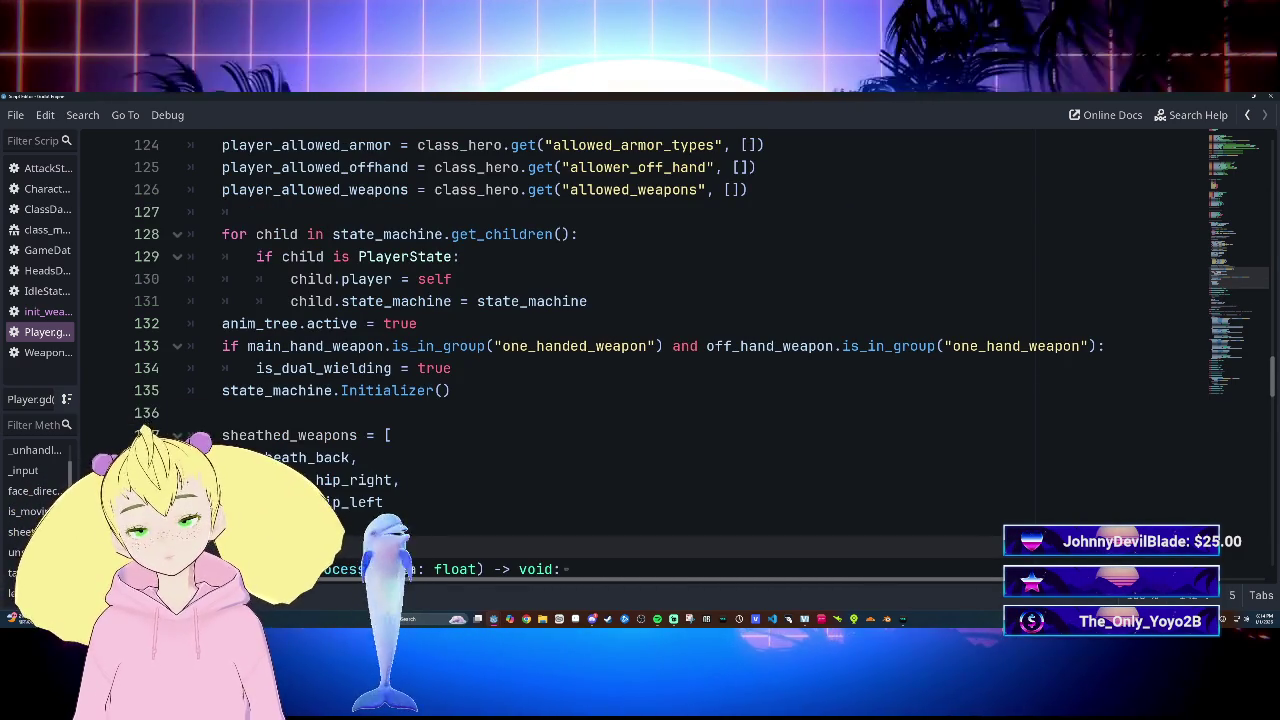
scroll(640, 350, "up", 3)
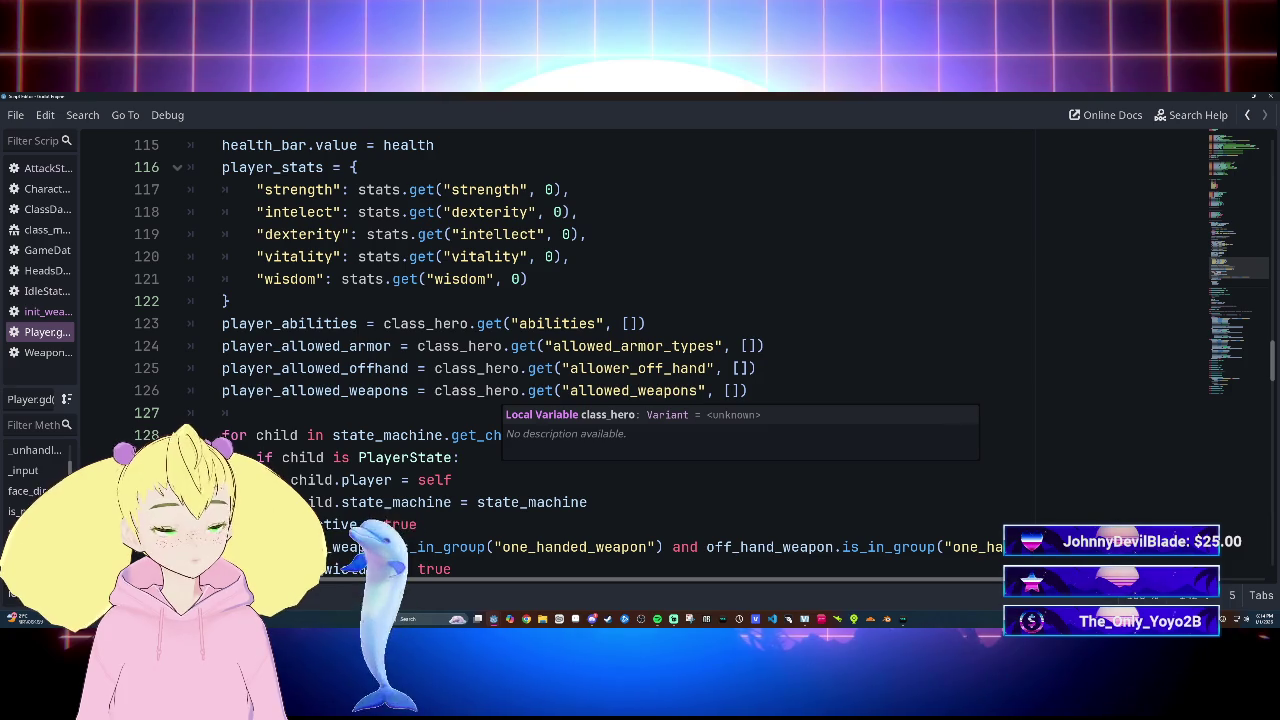
key("Page_Down")
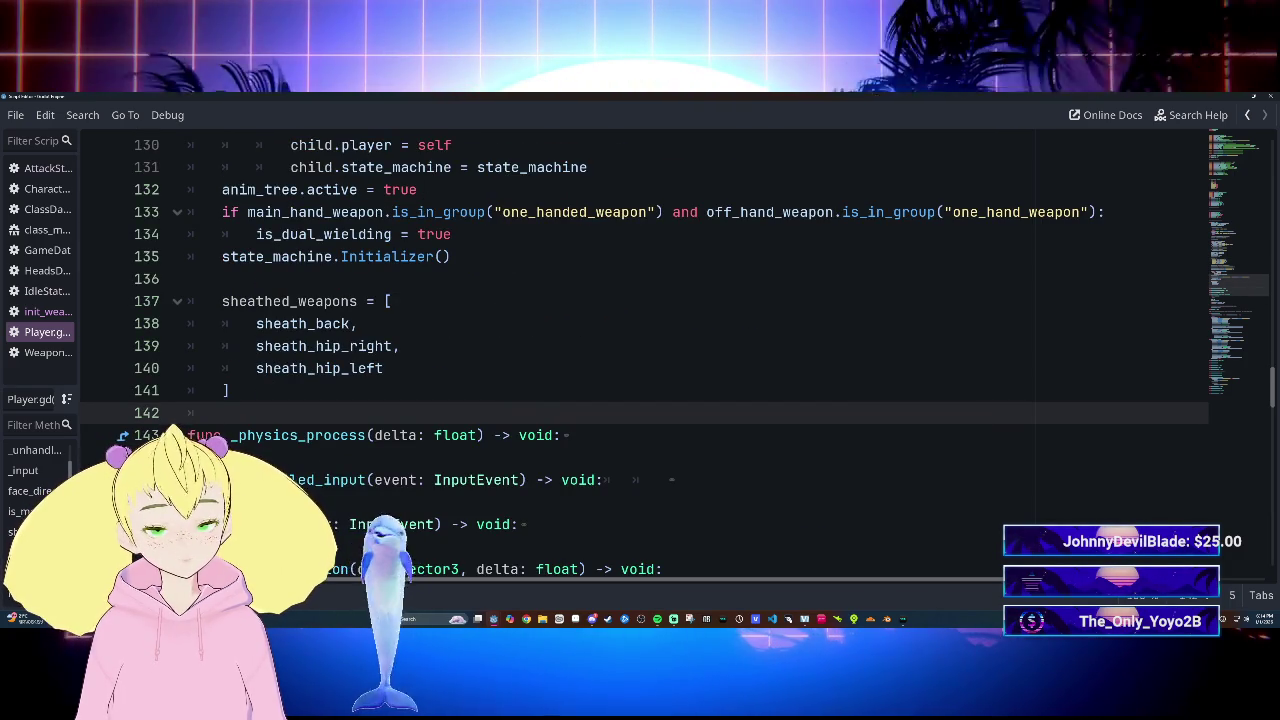
scroll(460, 395, "down", 20)
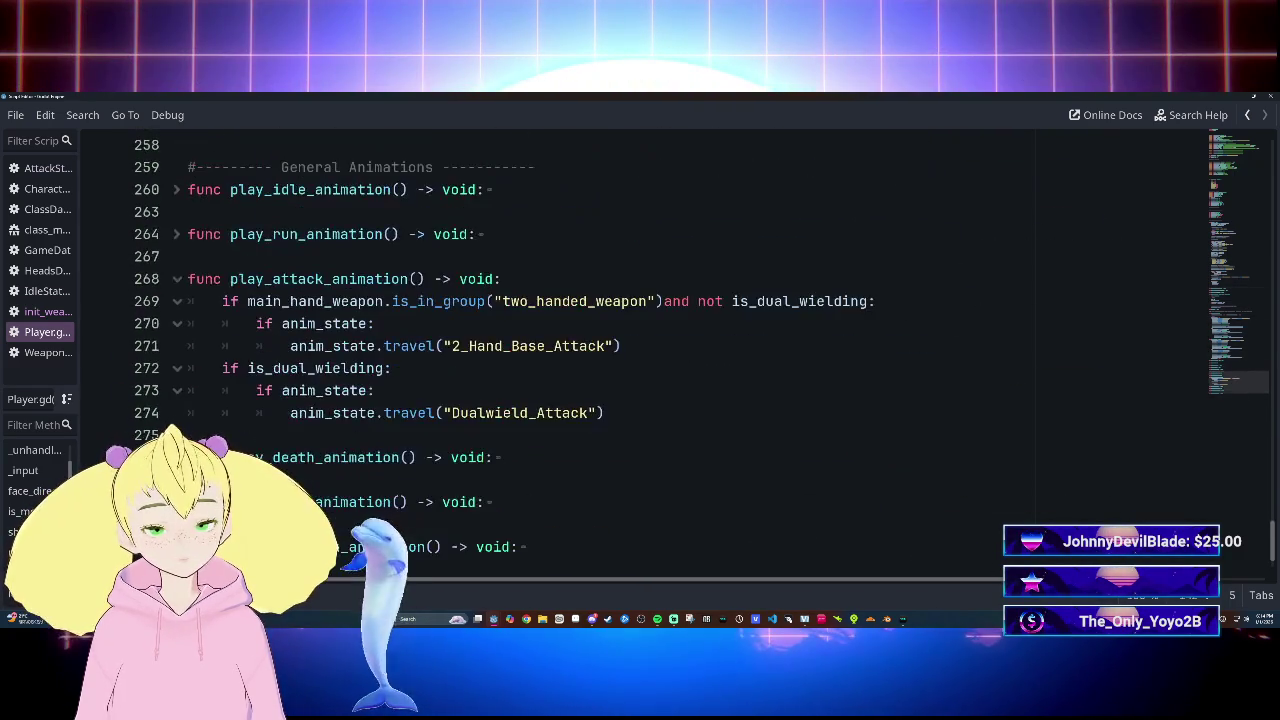
scroll(460, 395, "up", 15)
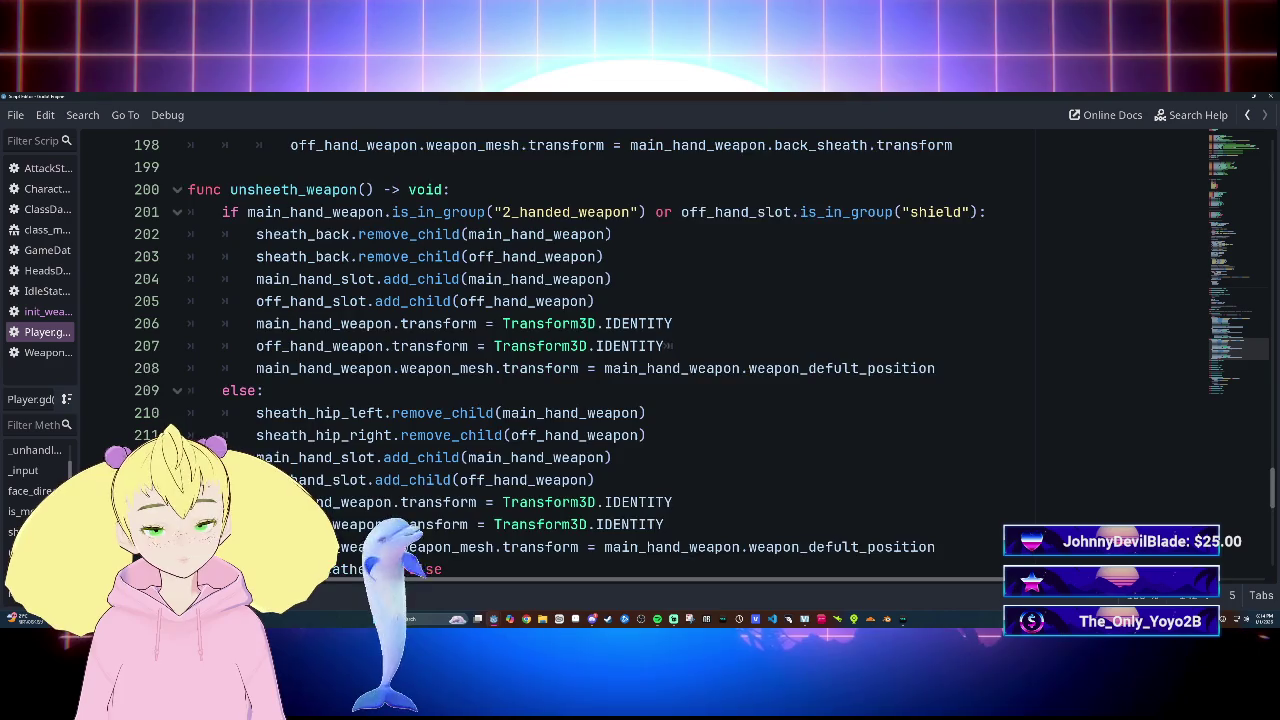
scroll(640, 350, "down", 1)
mouse_move(256, 346)
left_mouse_down()
mouse_move(611, 390)
mouse_move(442, 502)
left_mouse_up()
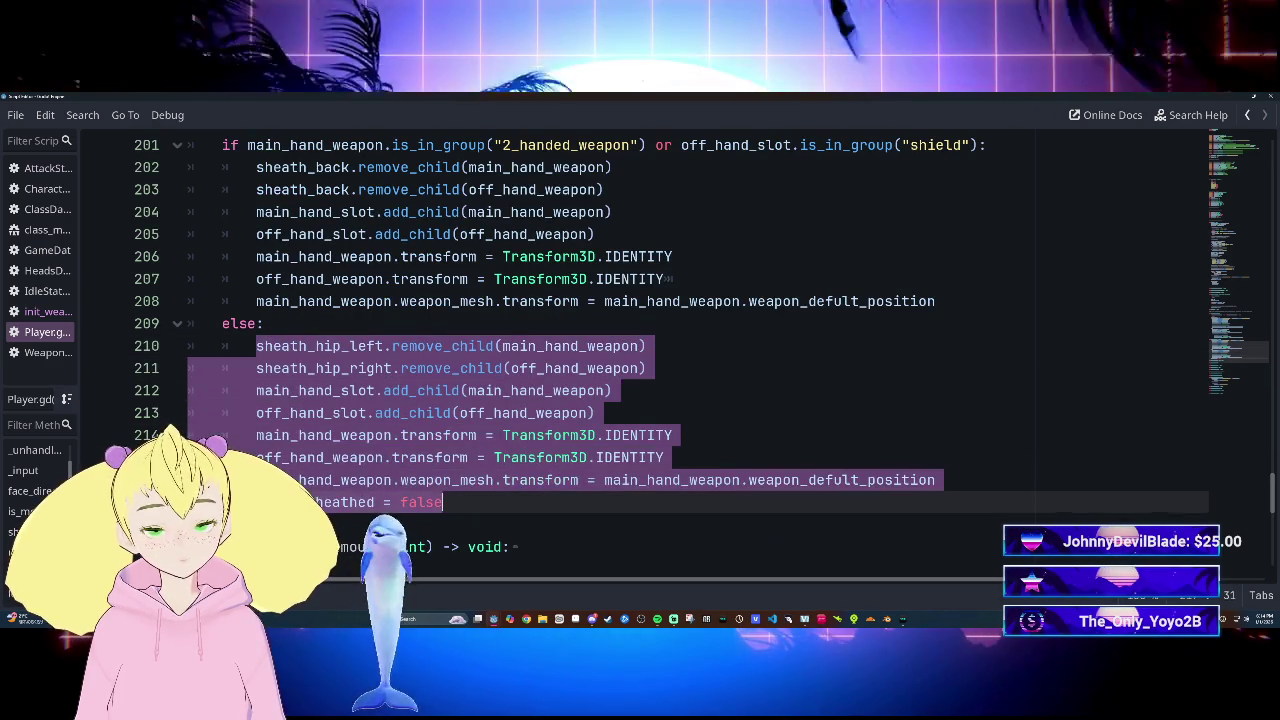
scroll(442, 502, "up", 1)
mouse_move(222, 212)
left_mouse_down()
mouse_move(290, 212)
mouse_move(600, 457)
mouse_move(480, 502)
mouse_move(866, 547)
mouse_move(600, 600)
mouse_move(400, 125)
mouse_move(596, 547)
mouse_move(646, 301)
mouse_move(442, 457)
left_mouse_up()
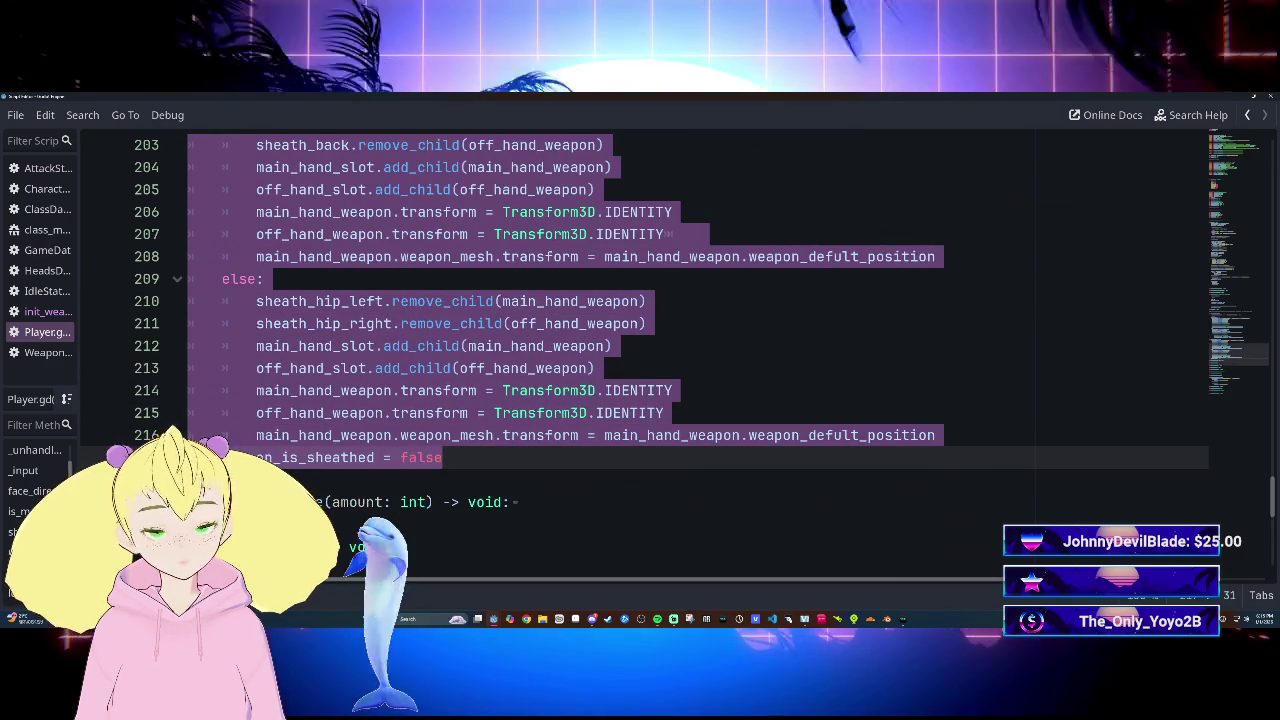
scroll(640, 340, "up", 1)
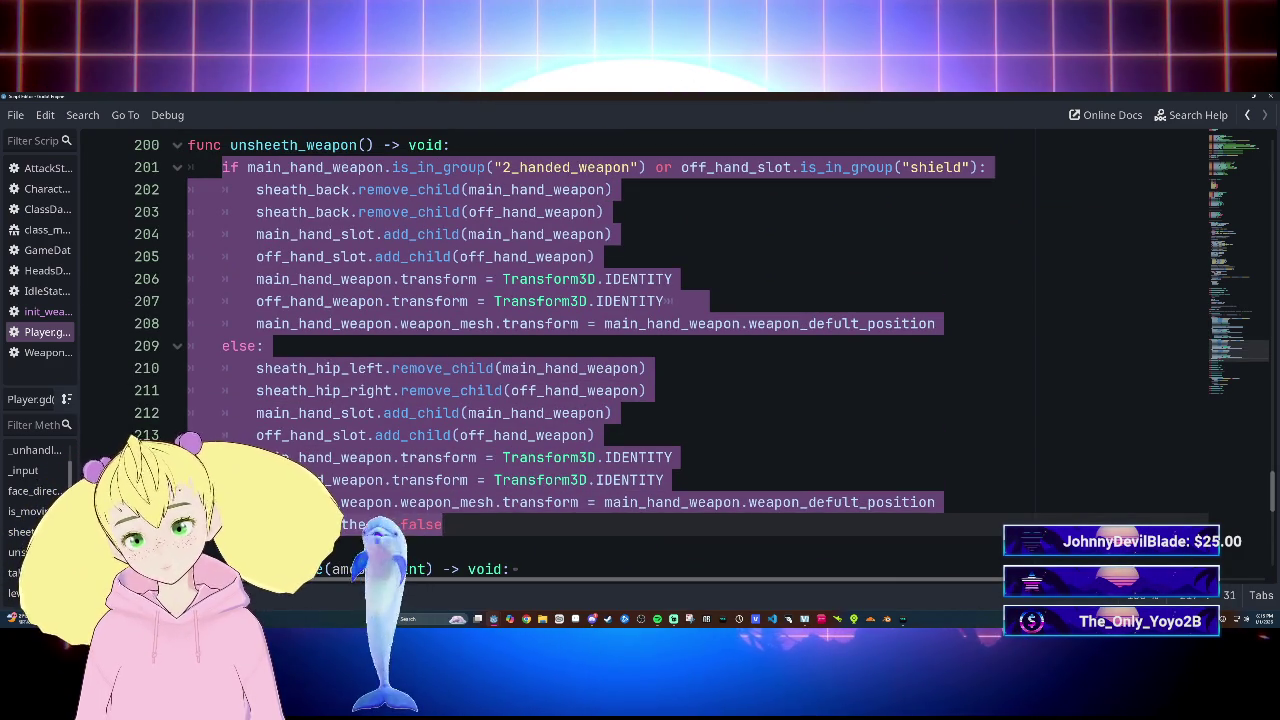
key("BackSpace")
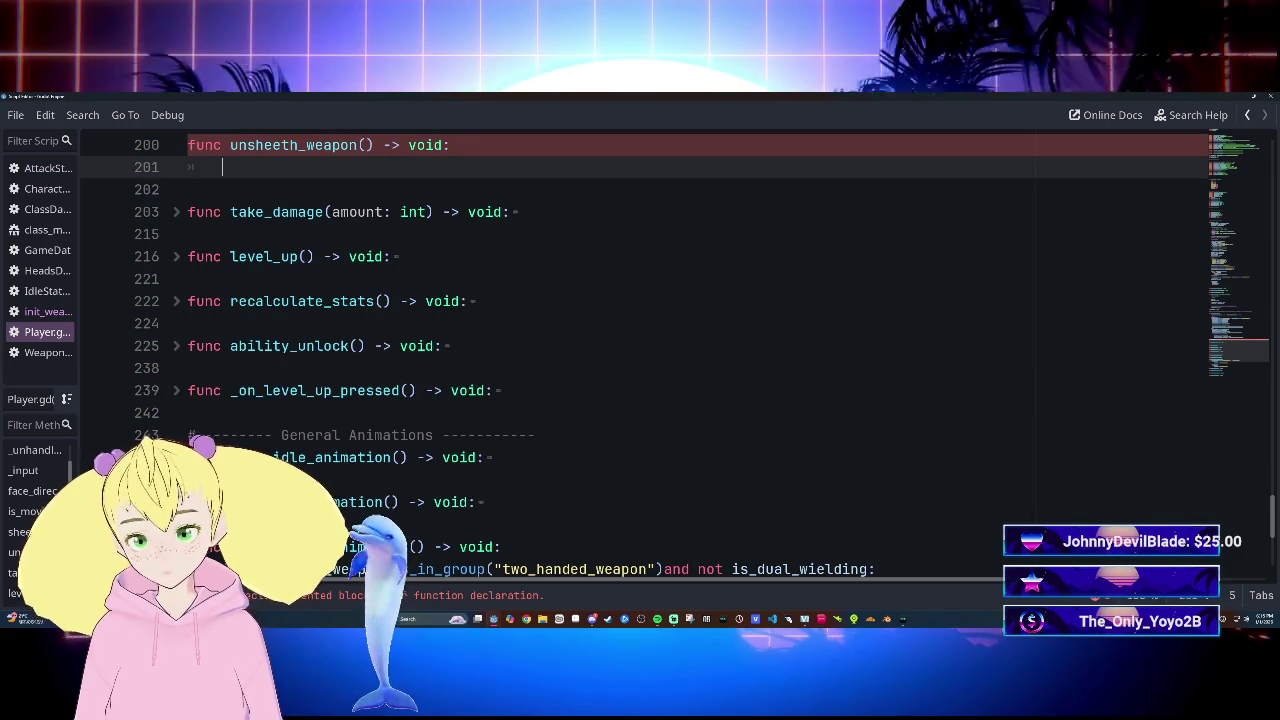
Write the loop header 'for slot in sheathed_weapons:' in unsheeth_weapon
type("if")
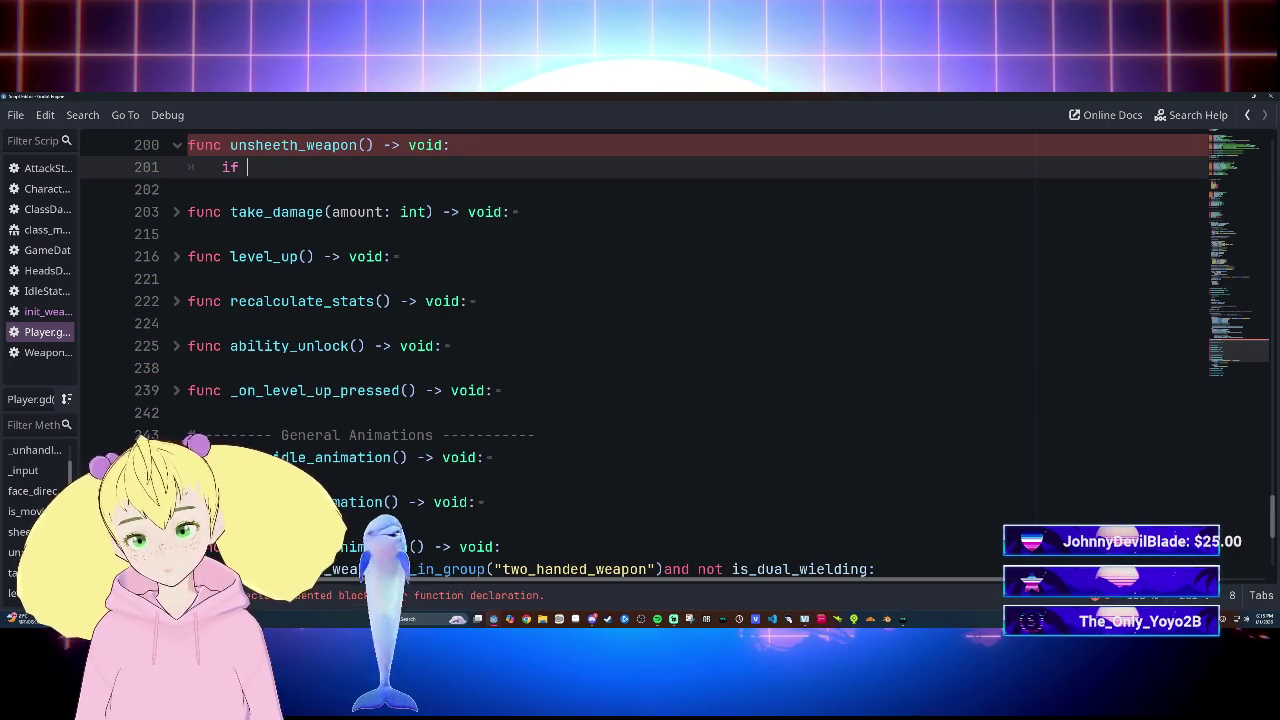
scroll(640, 350, "up", 3)
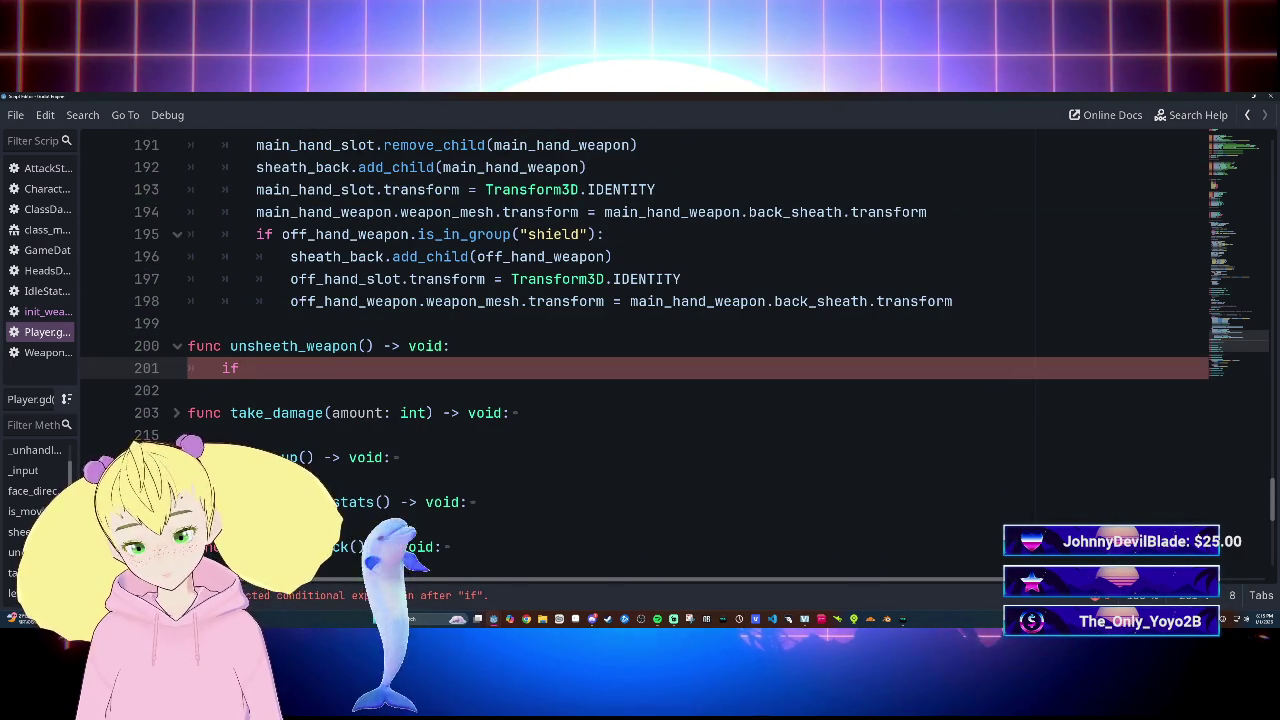
key("BackSpace")
key("BackSpace")
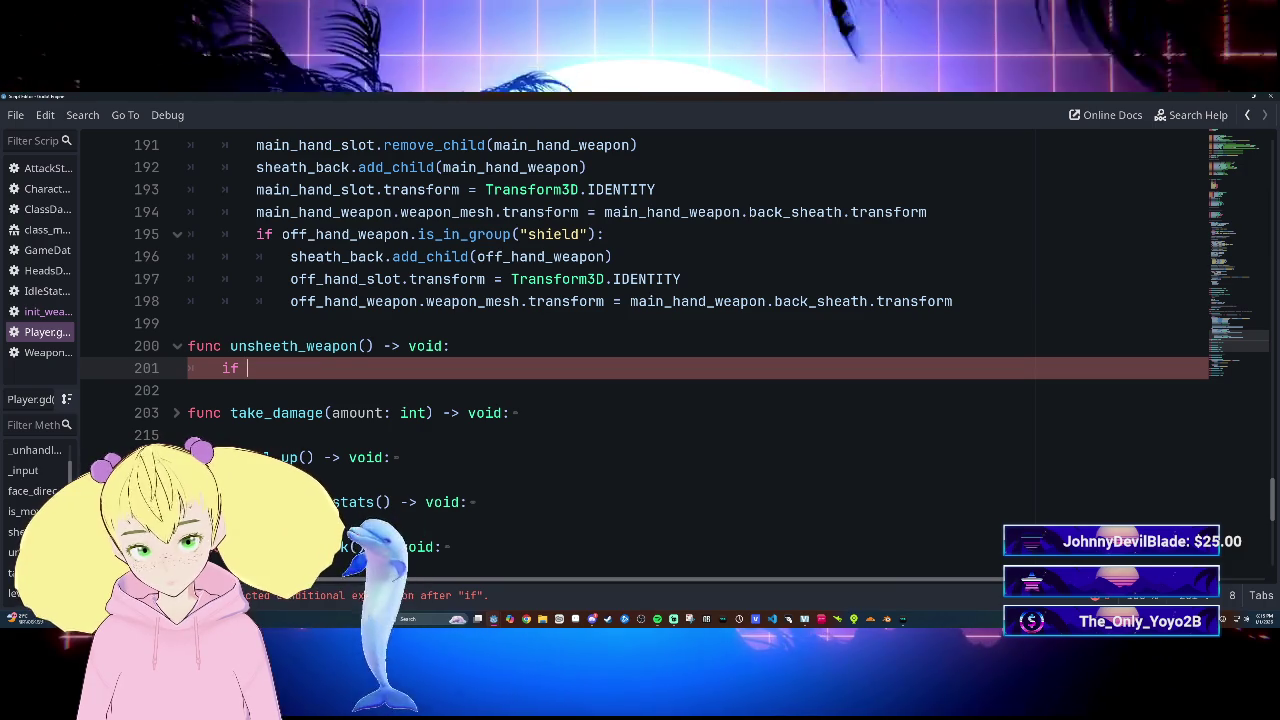
key("BackSpace")
type("for ")
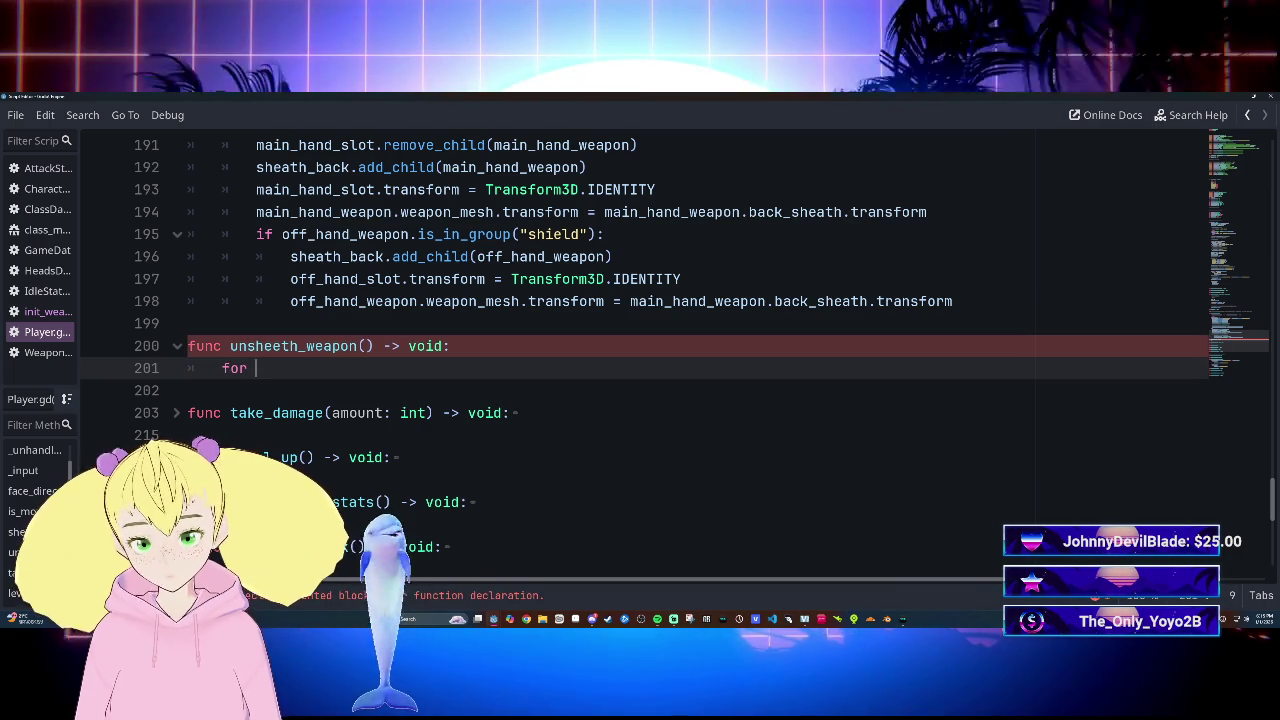
type("slot in sh")
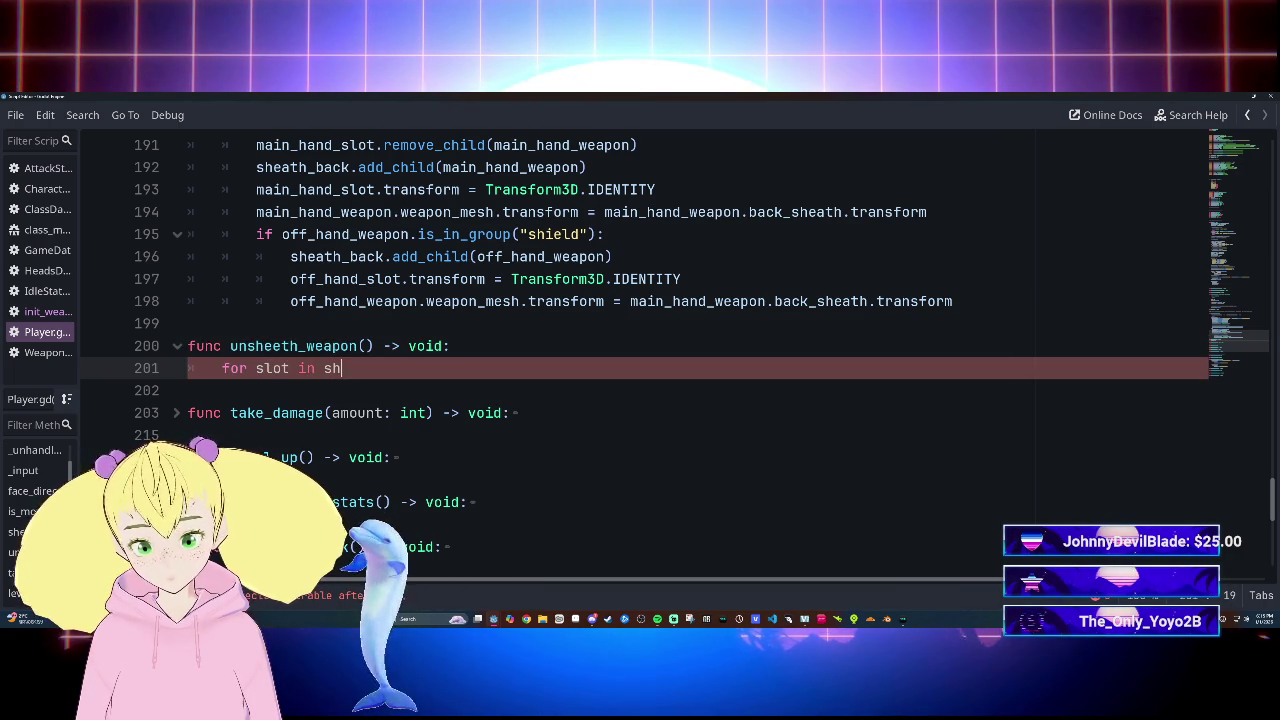
type("e")
key("Return")
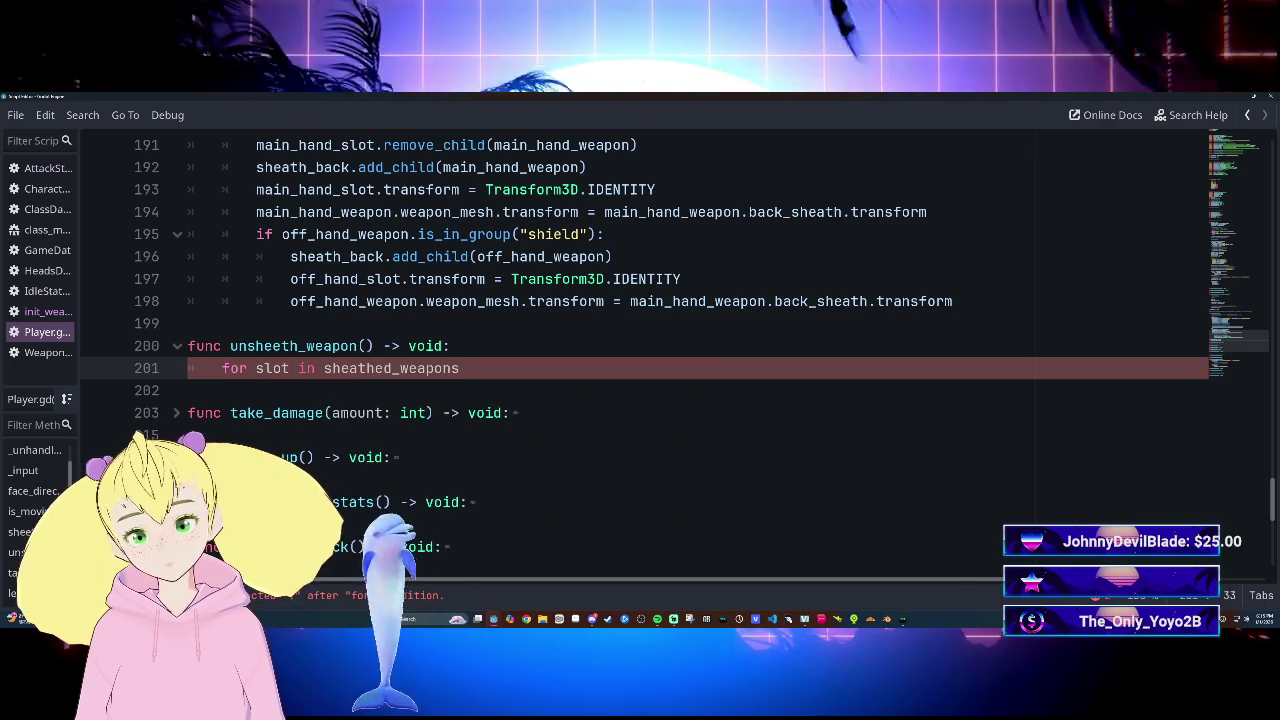
type(":")
key("Return")
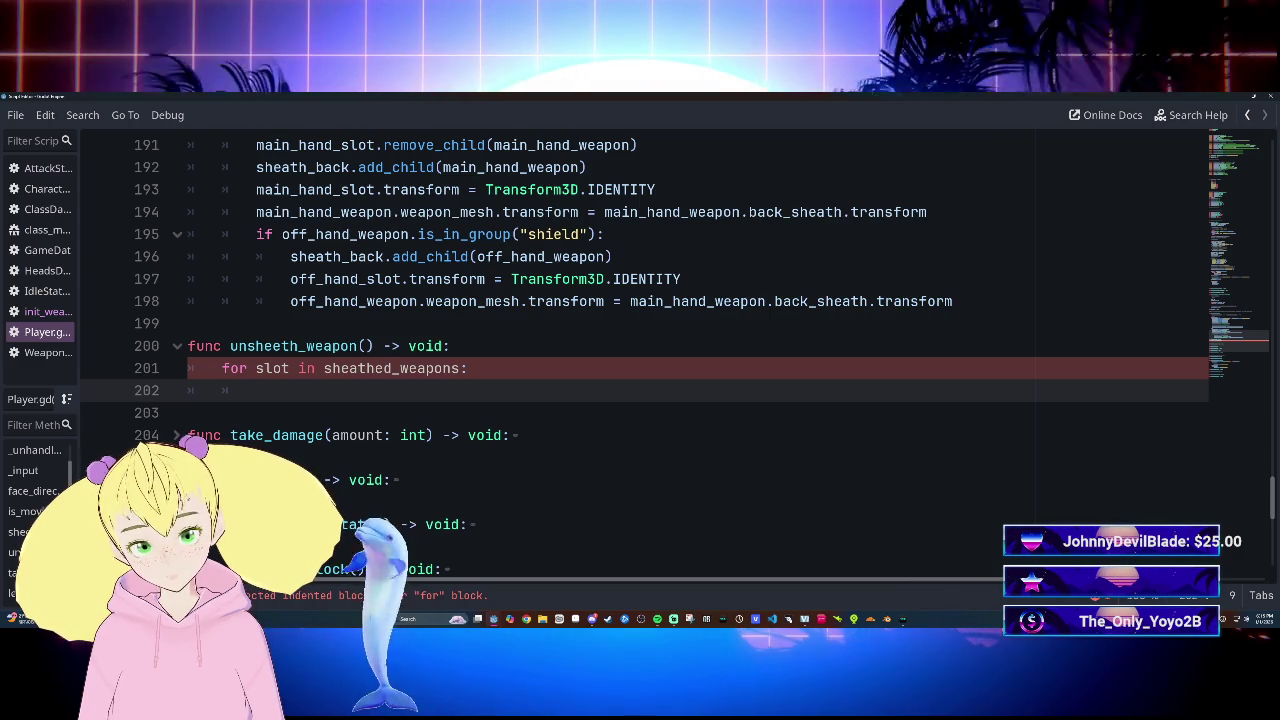
Add 'if slot.get_children().is_empty(): continue' inside the loop
type("if")
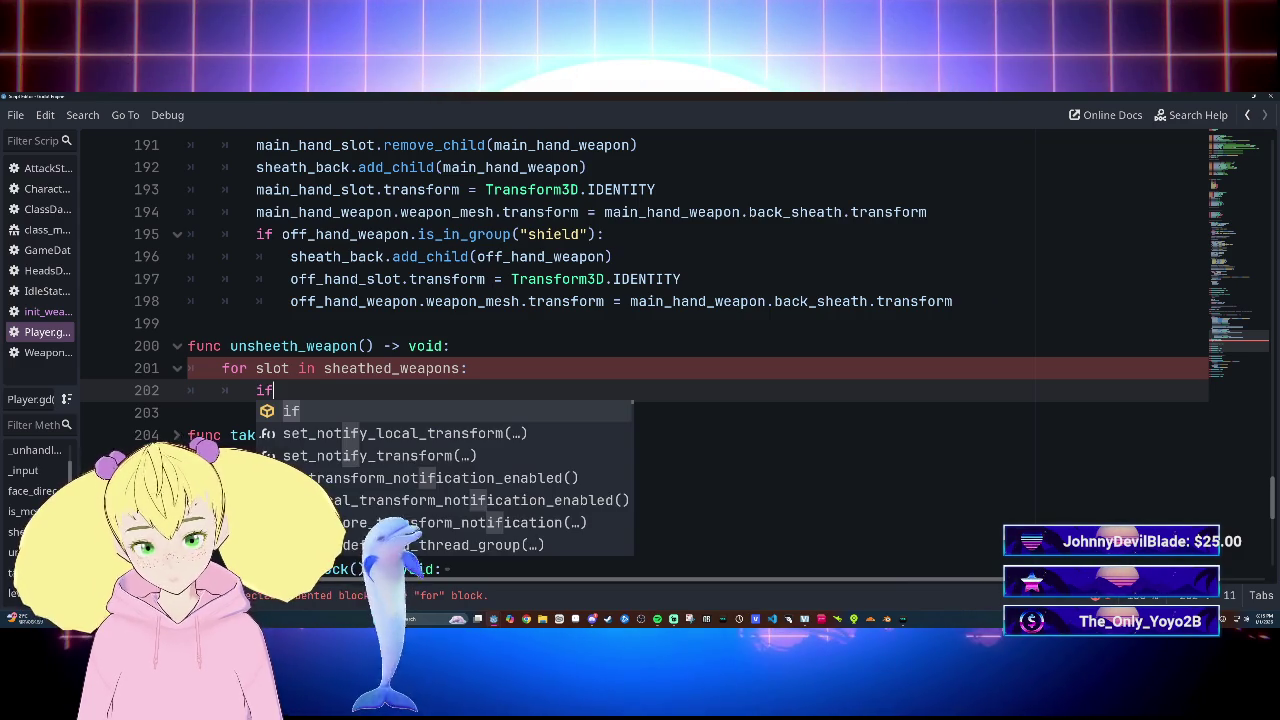
type(" slot.")
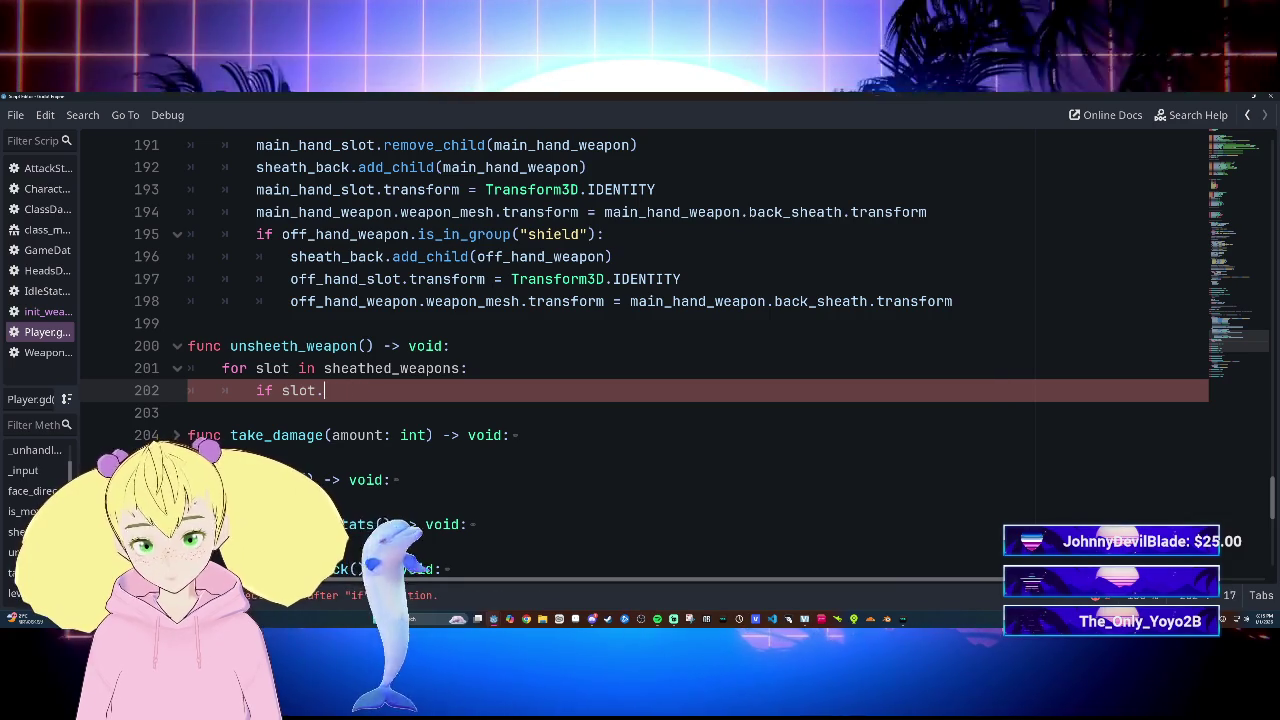
type("chget_c")
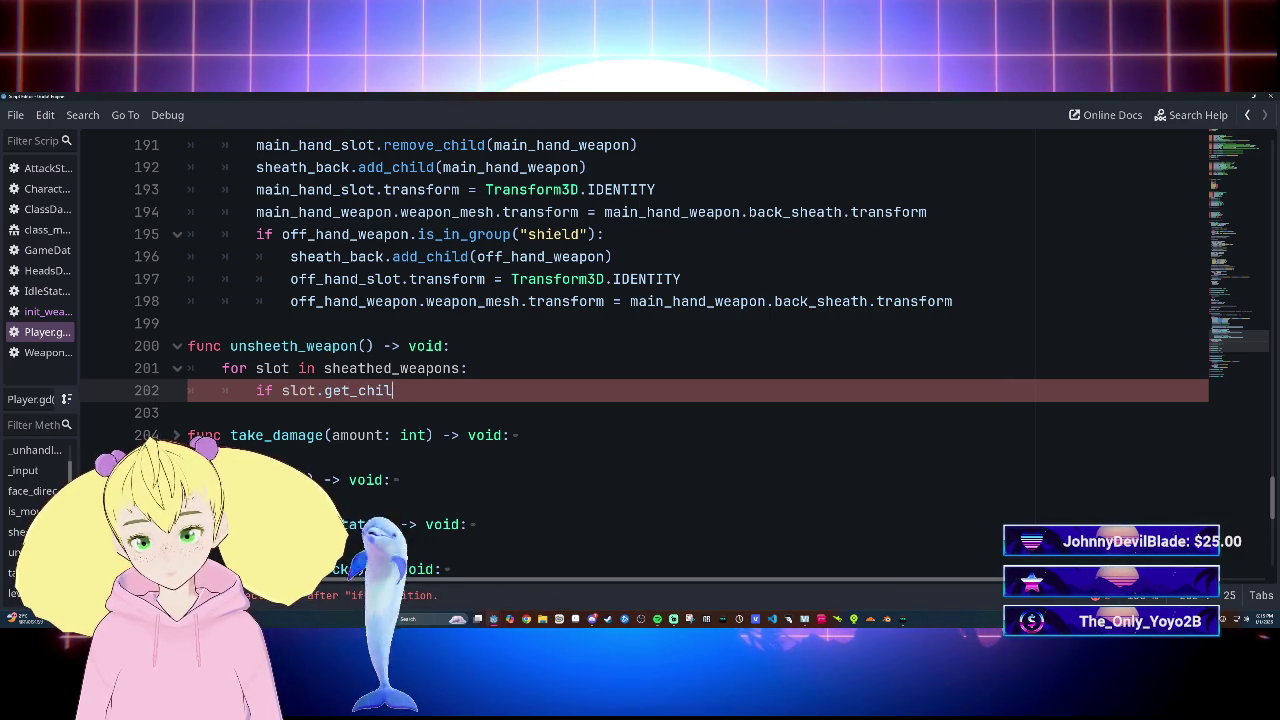
key("BackSpace")
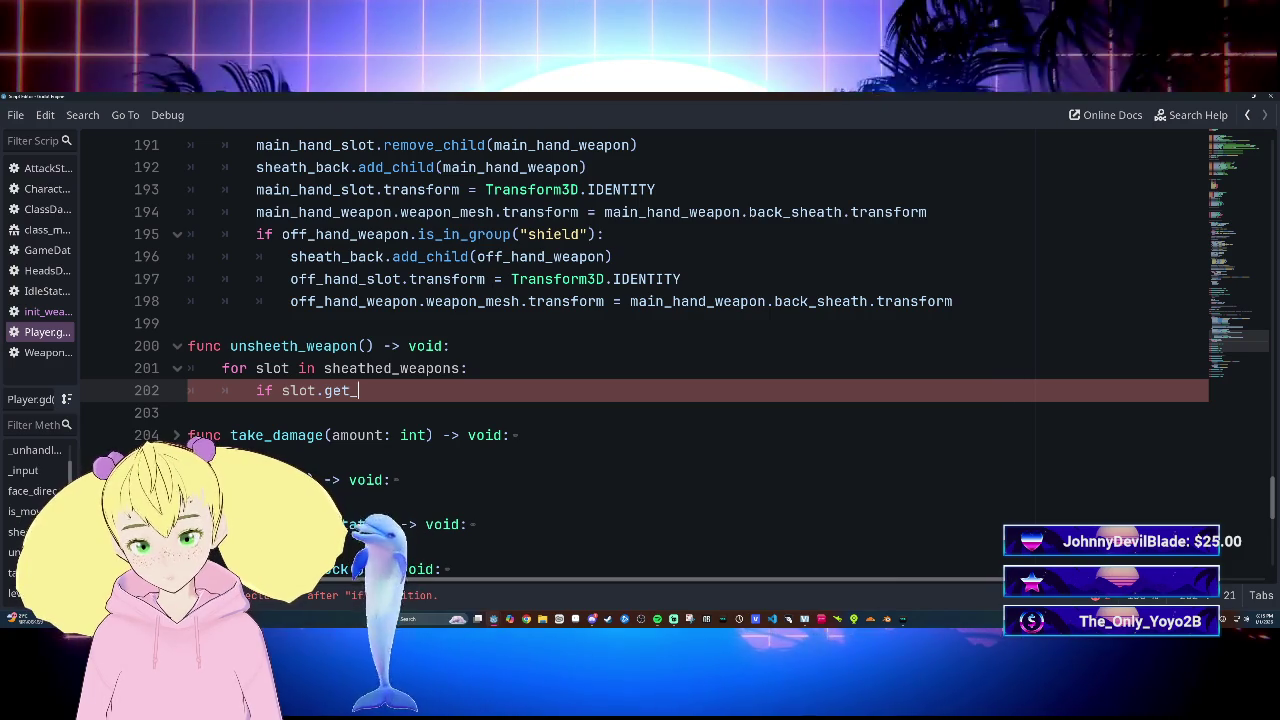
type("get_")
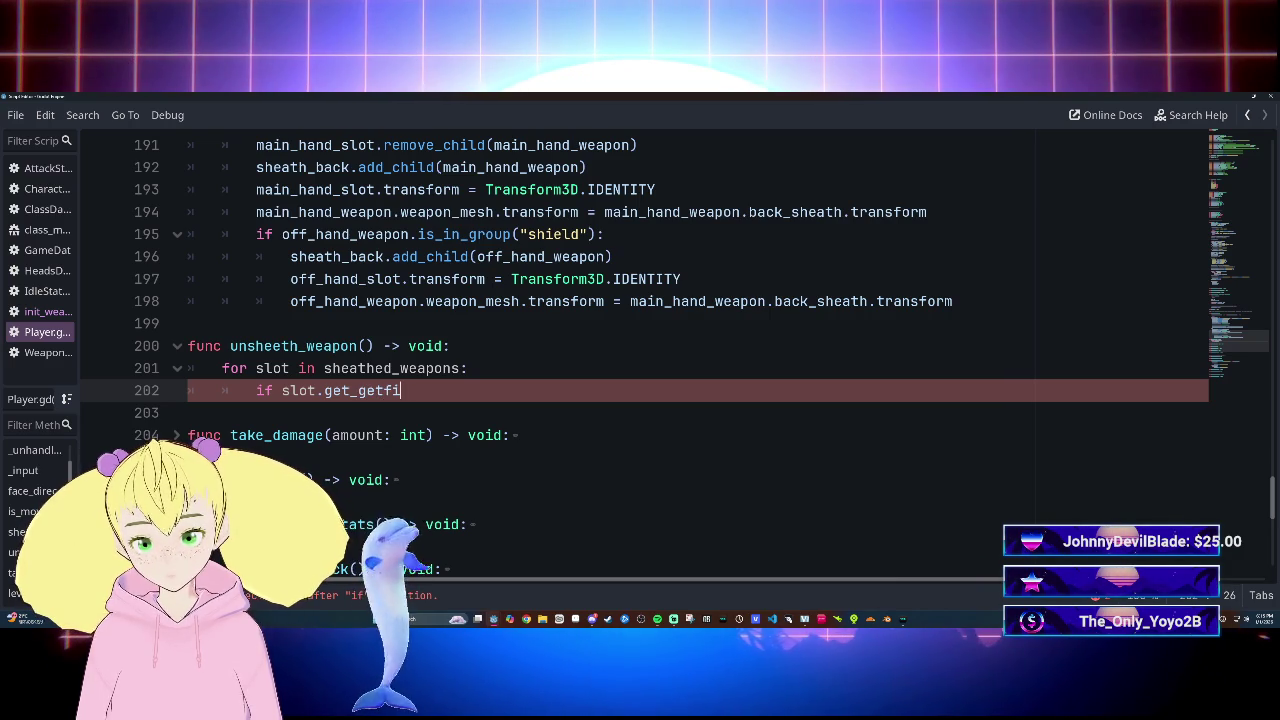
type("chil")
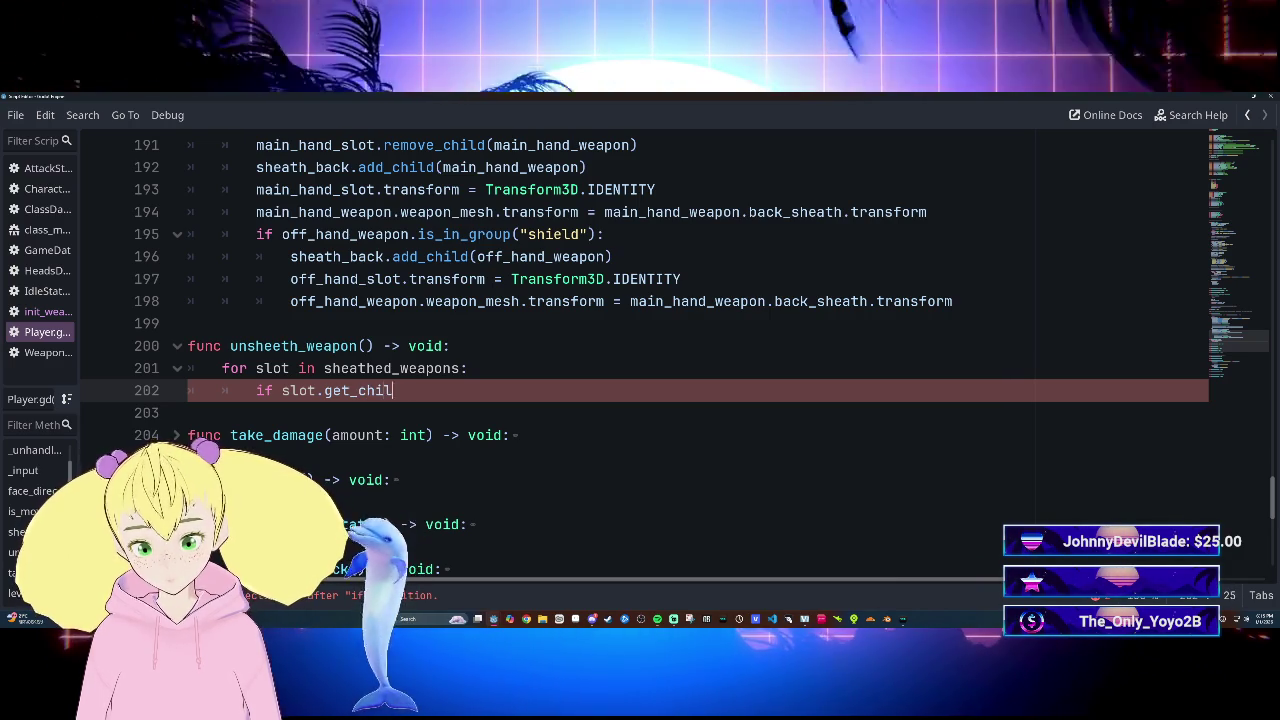
type("dren(")
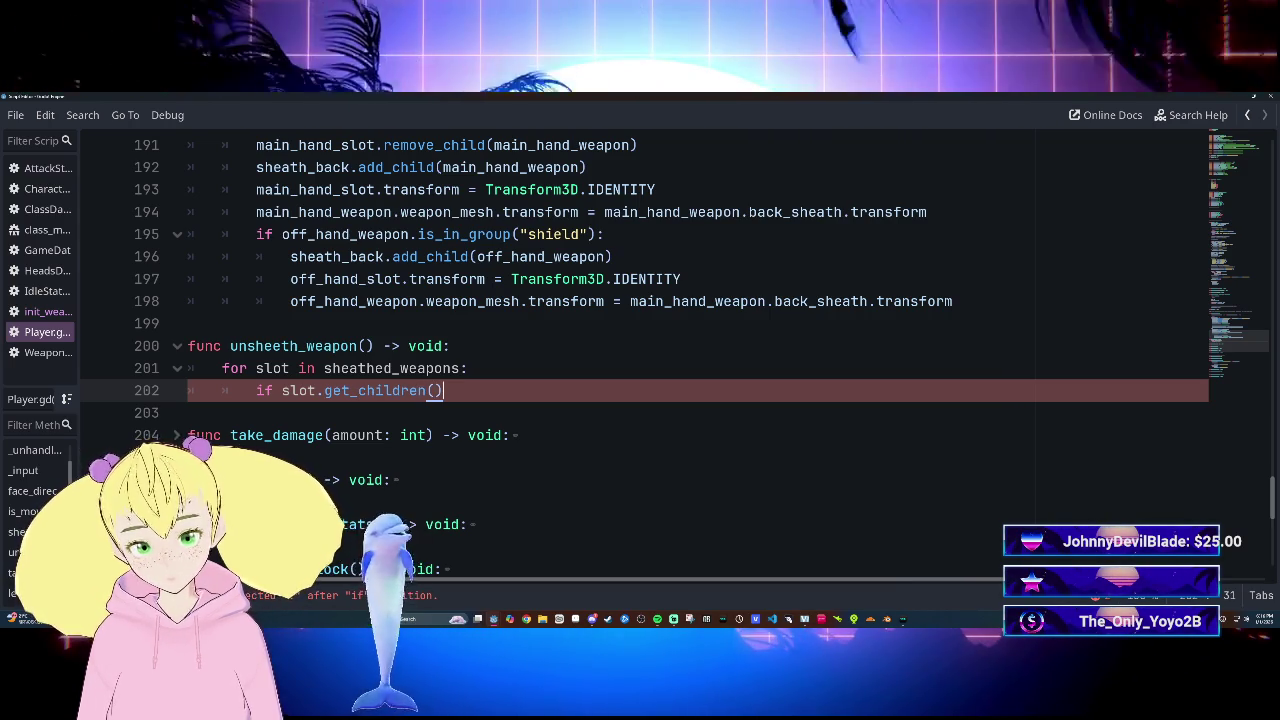
type(":")
key("BackSpace")
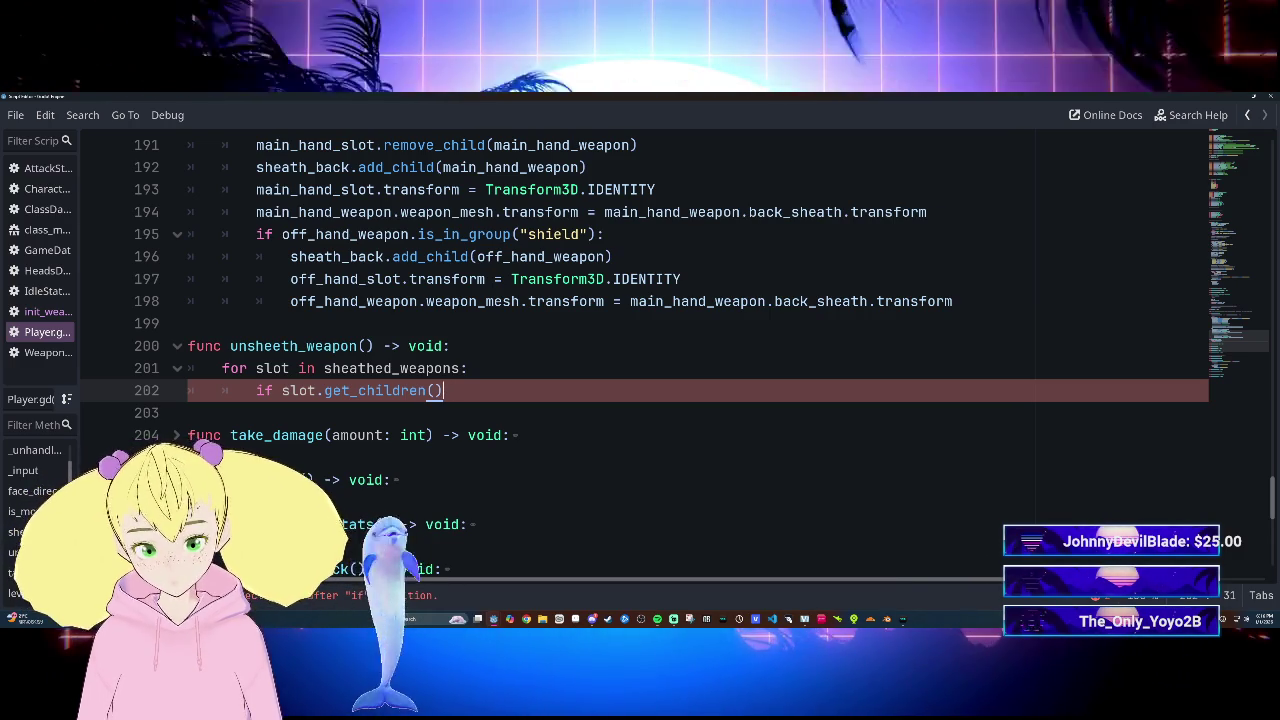
type(".is_")
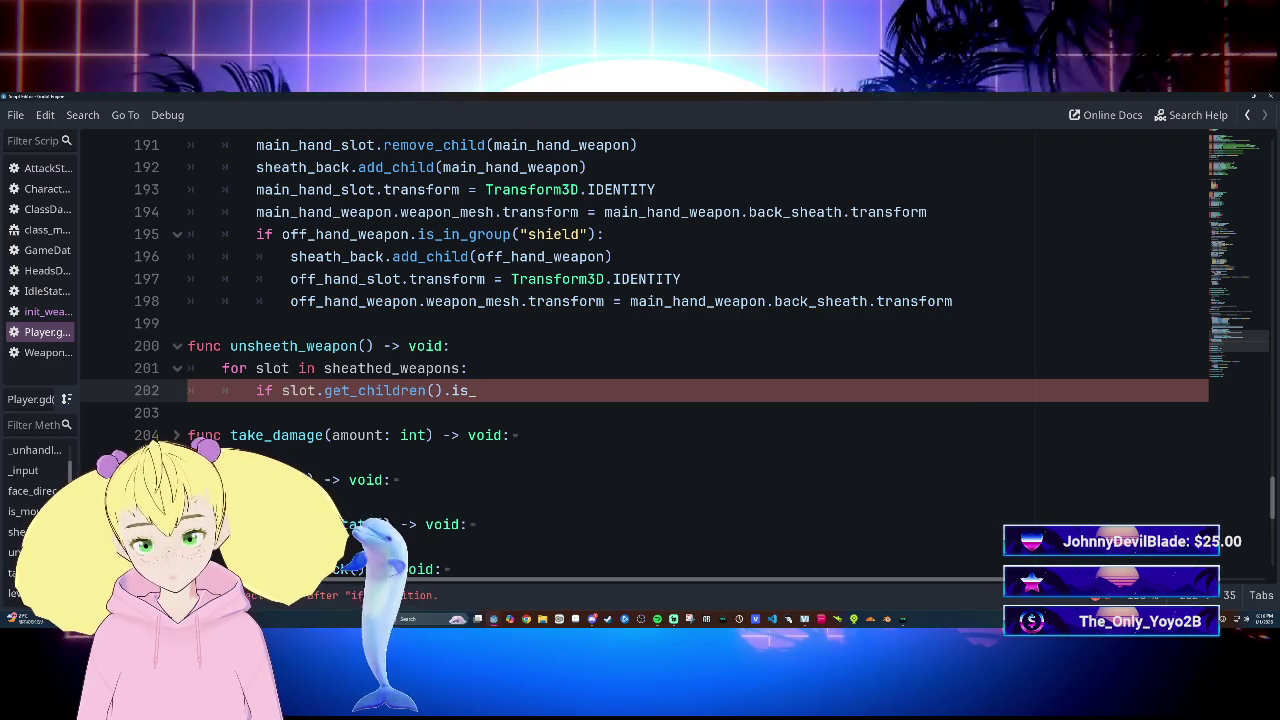
type("empty(")
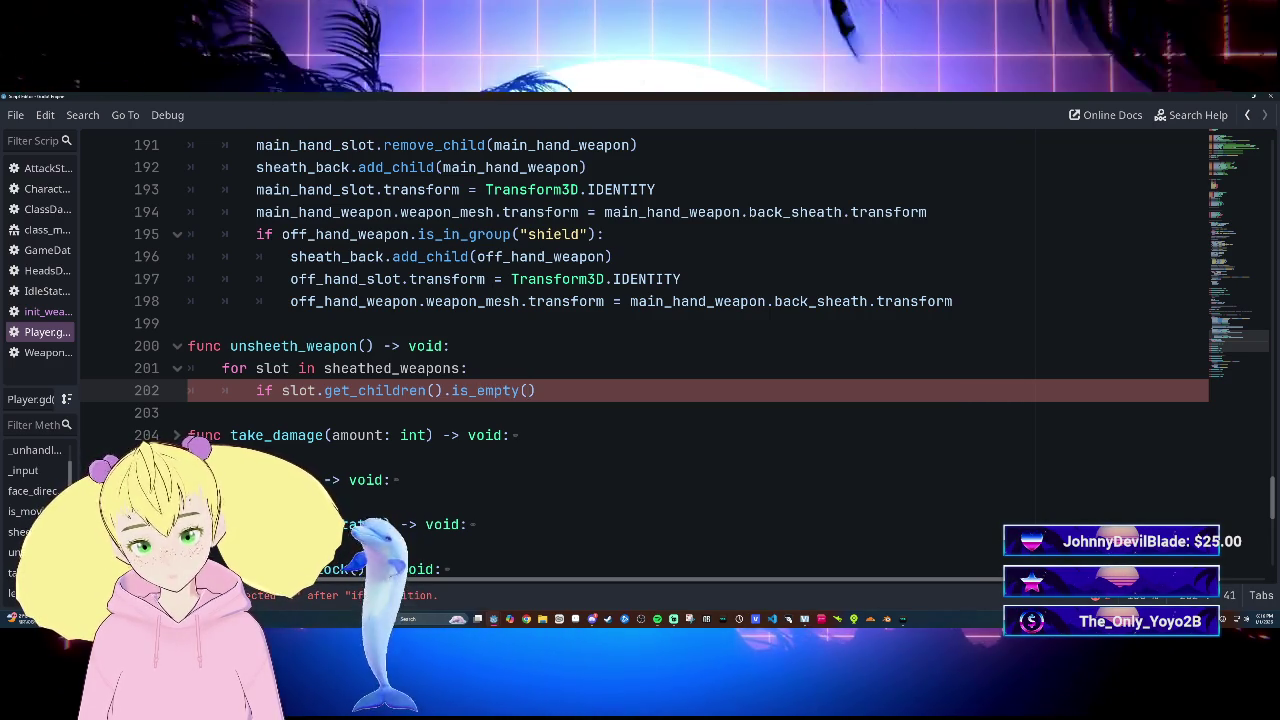
type(")")
type(":")
key("Return")
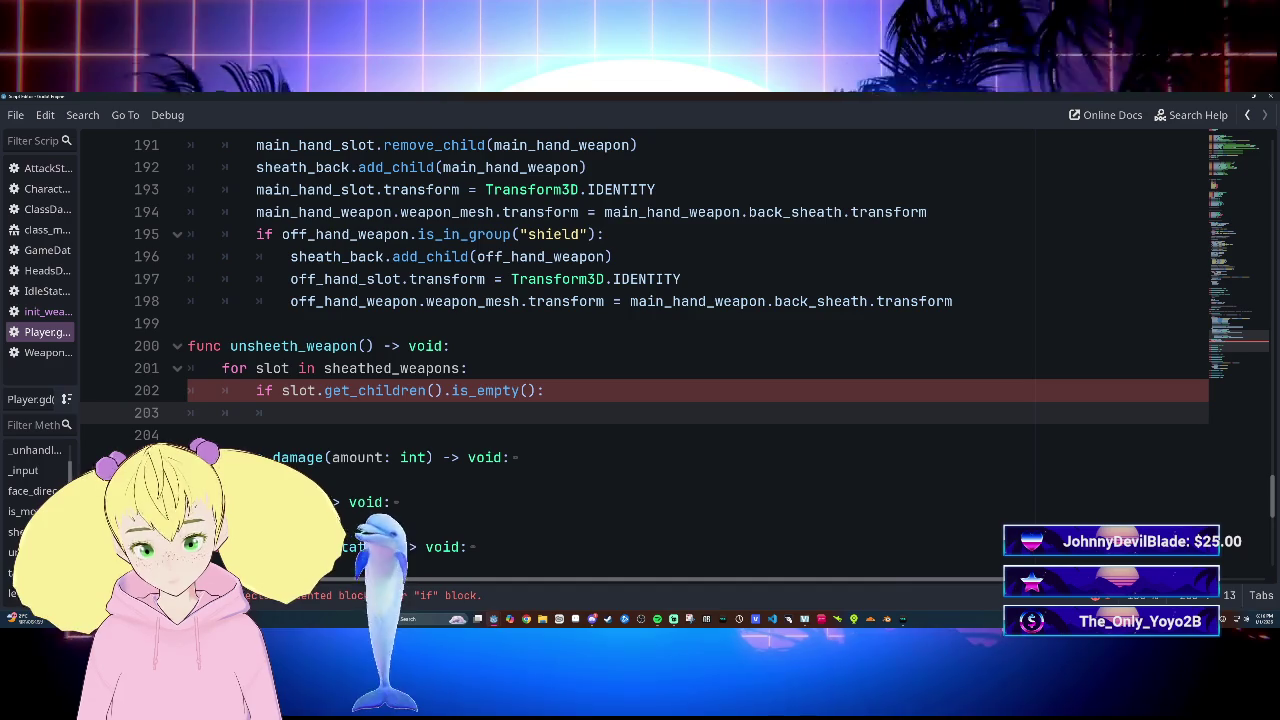
type("cont")
key("BackSpace")
key("BackSpace")
key("BackSpace")
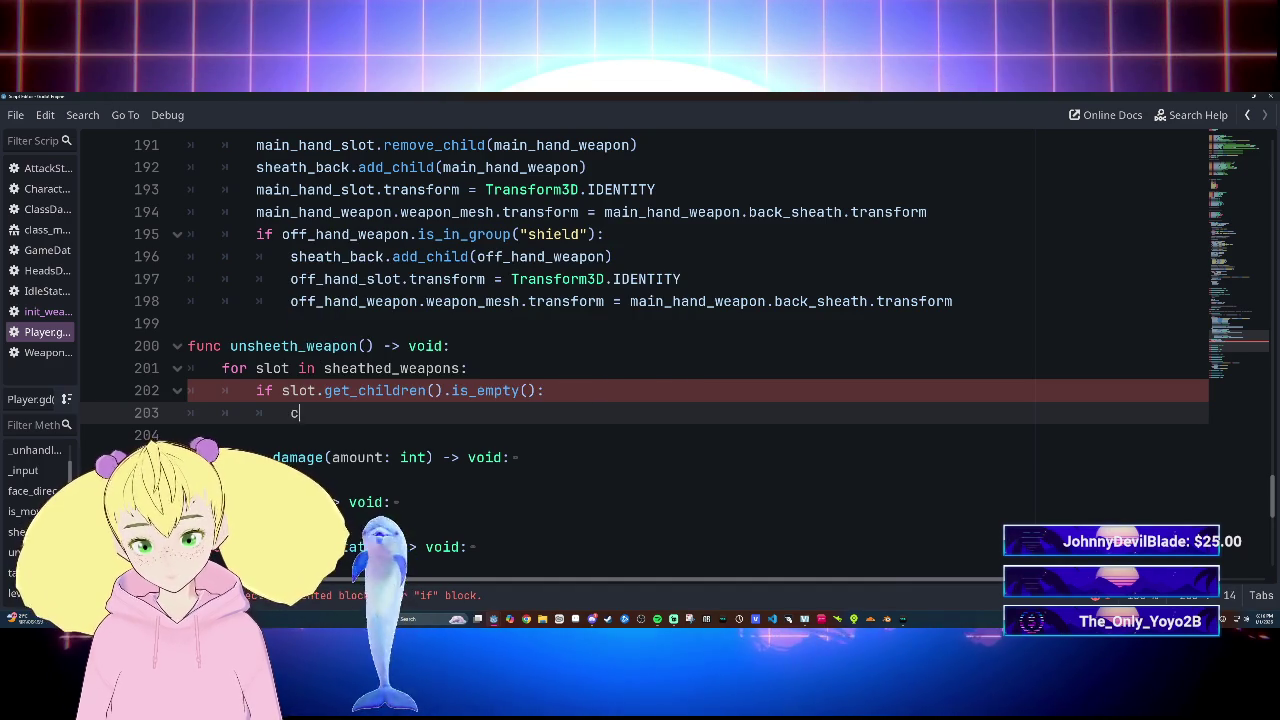
key("Return")
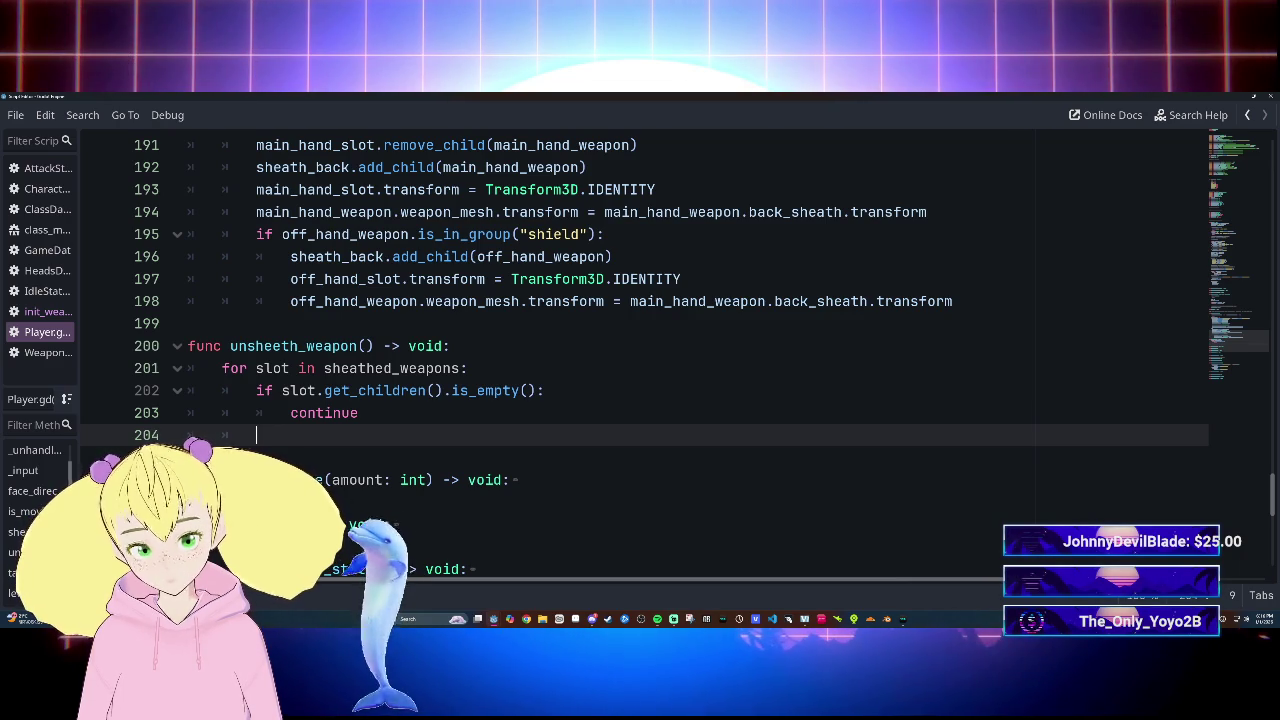
Clear the false starts (else, if slot ==, slot.get) from line 204, after the continue check
type("els")
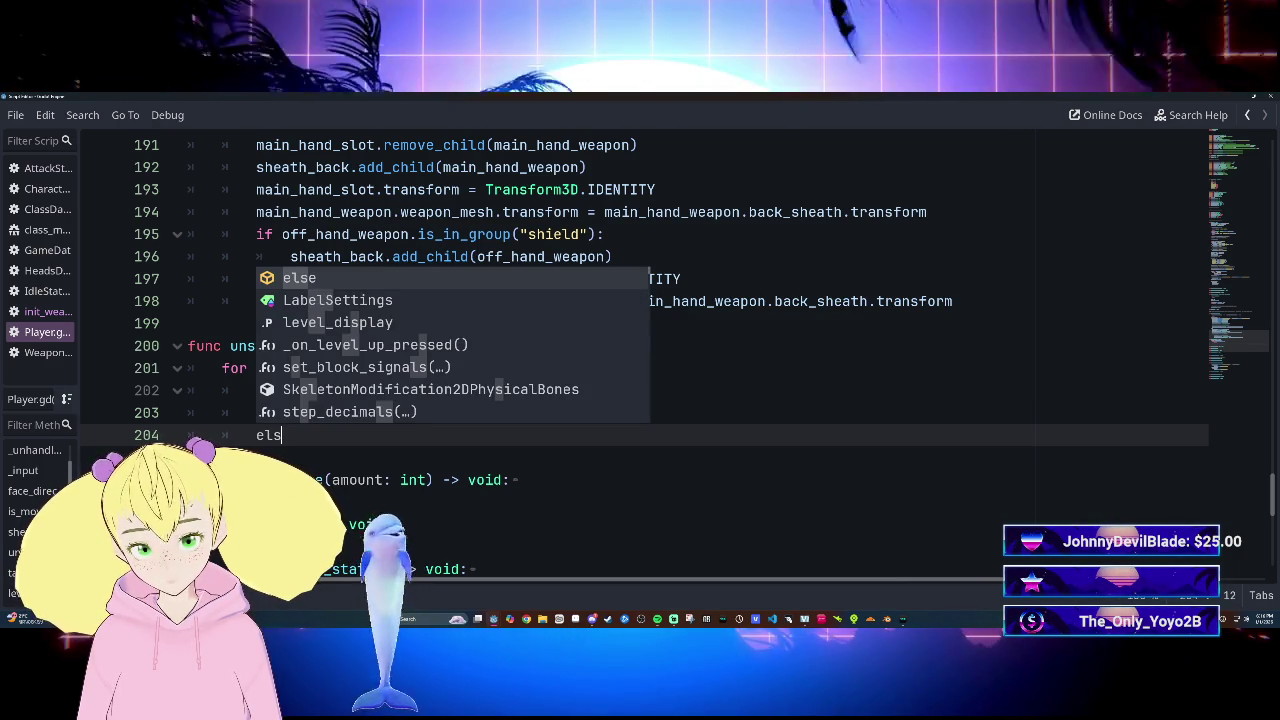
key("BackSpace")
key("BackSpace")
key("BackSpace")
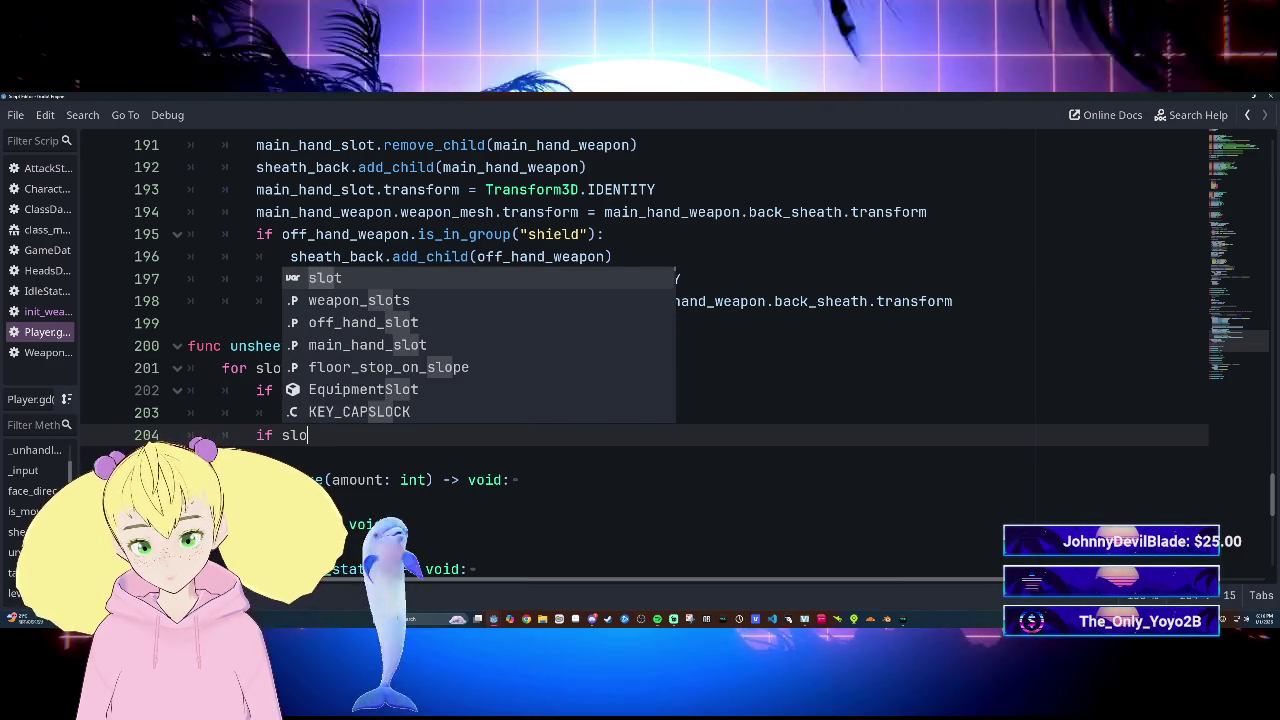
type("t")
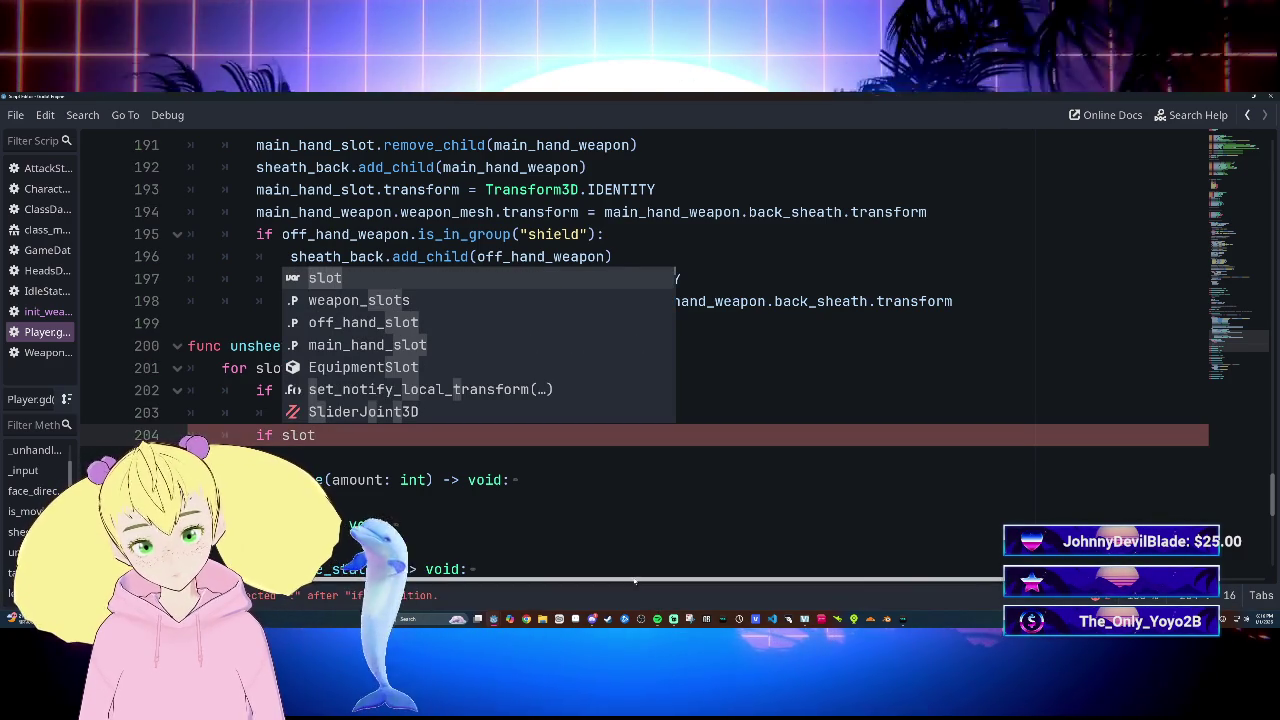
type(".")
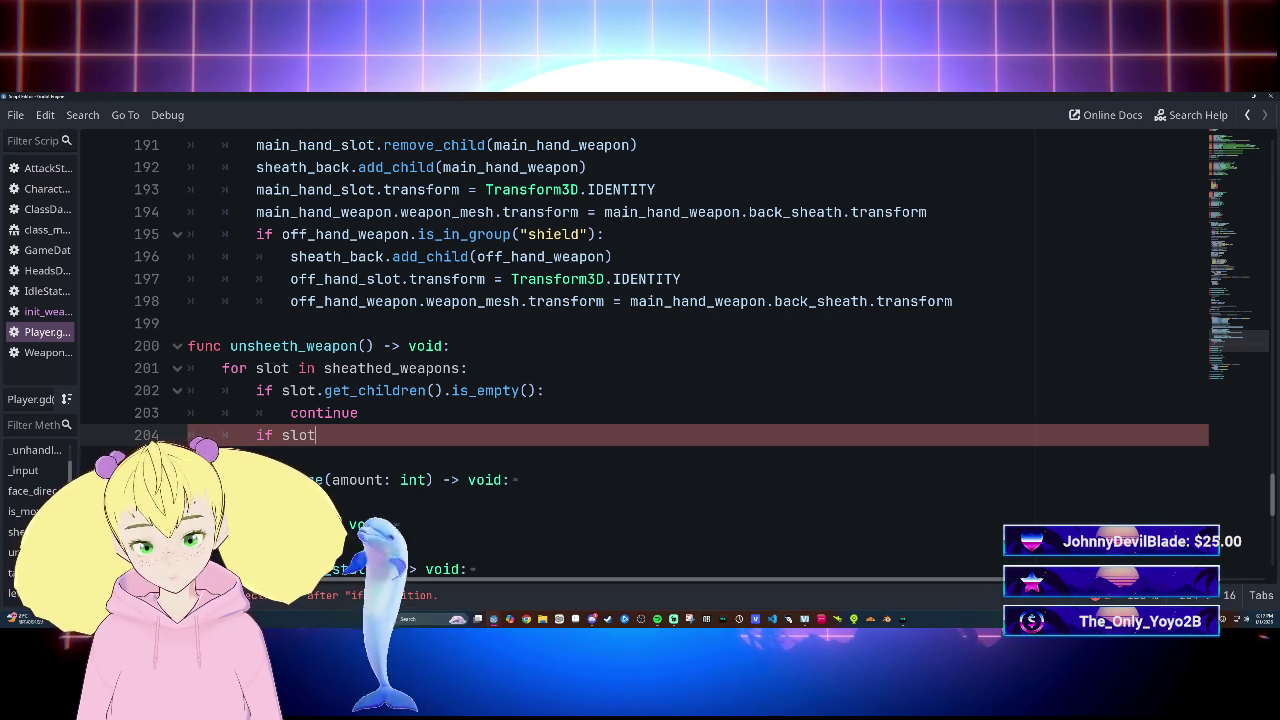
key("ctrl+space")
type(".")
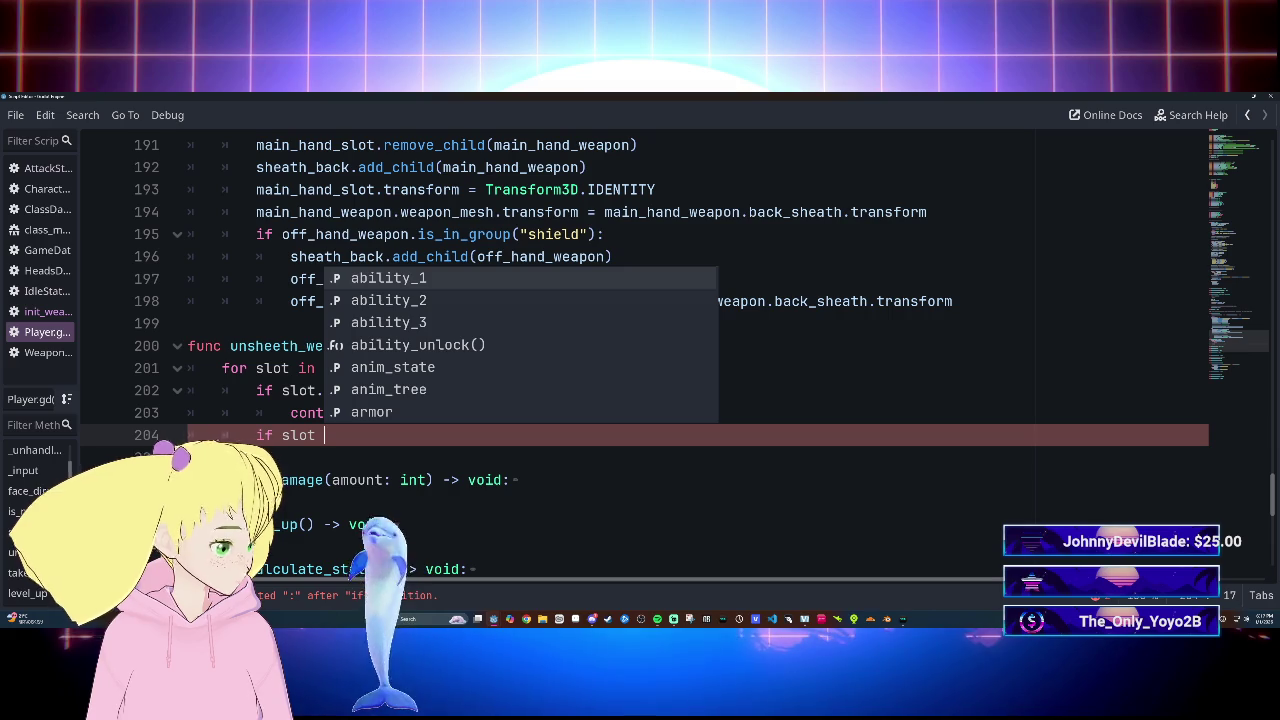
type("==")
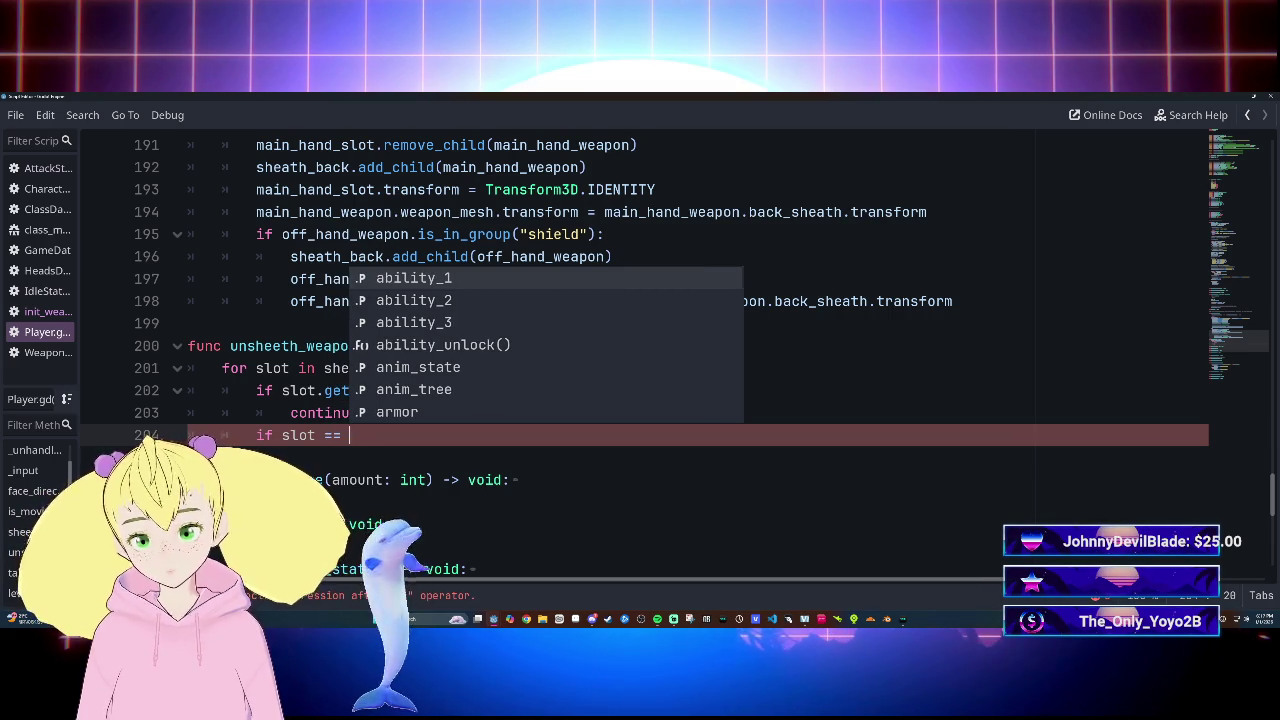
key("BackSpace")
key("BackSpace")
key("BackSpace")
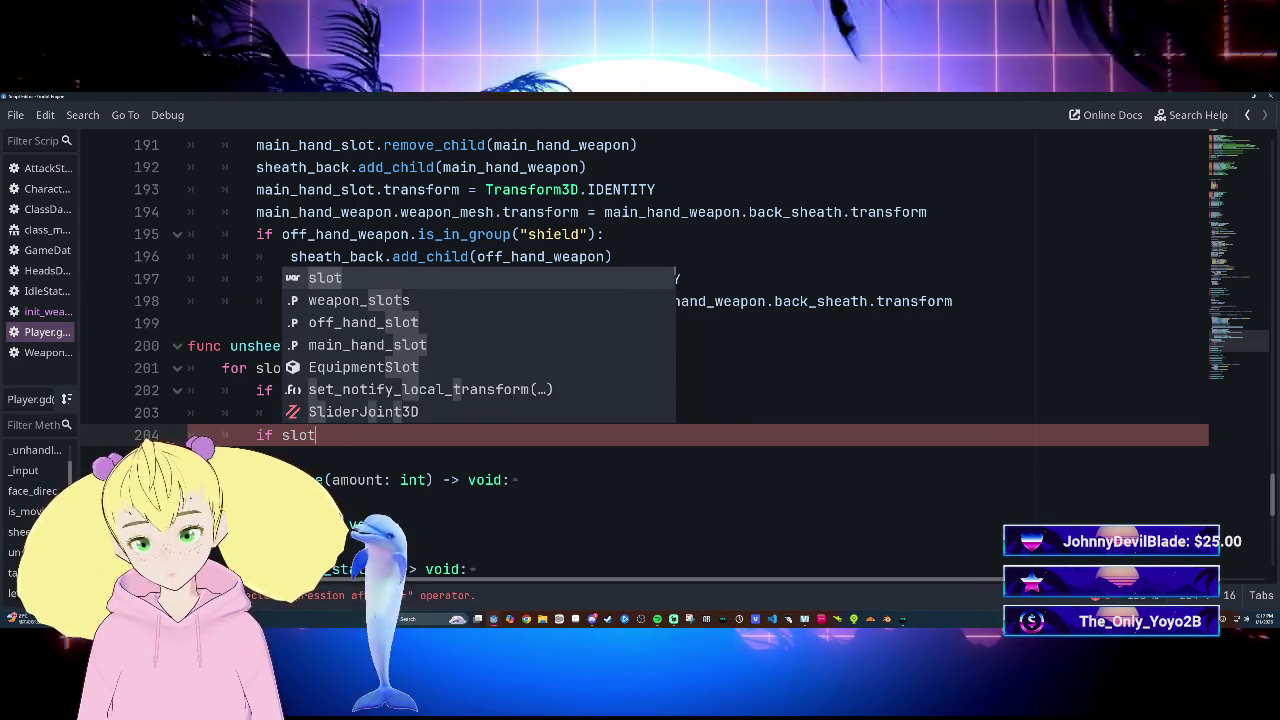
type(".get")
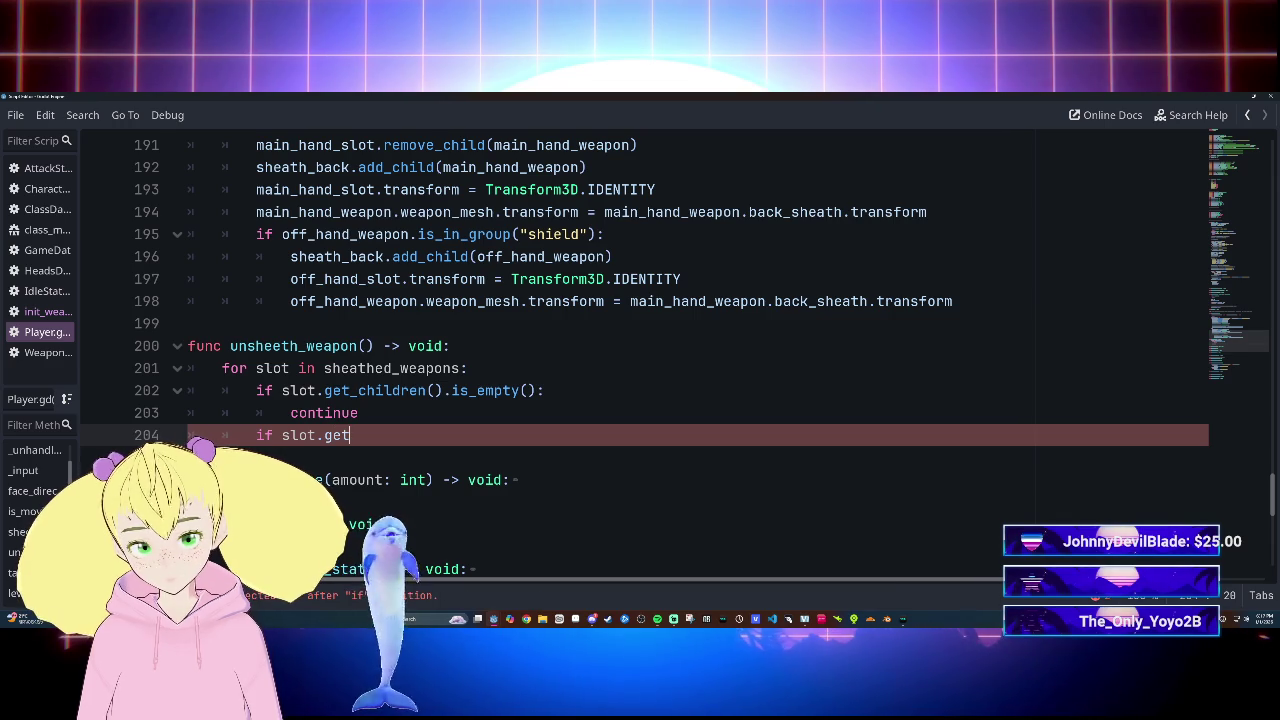
key("BackSpace")
key("BackSpace")
key("BackSpace")
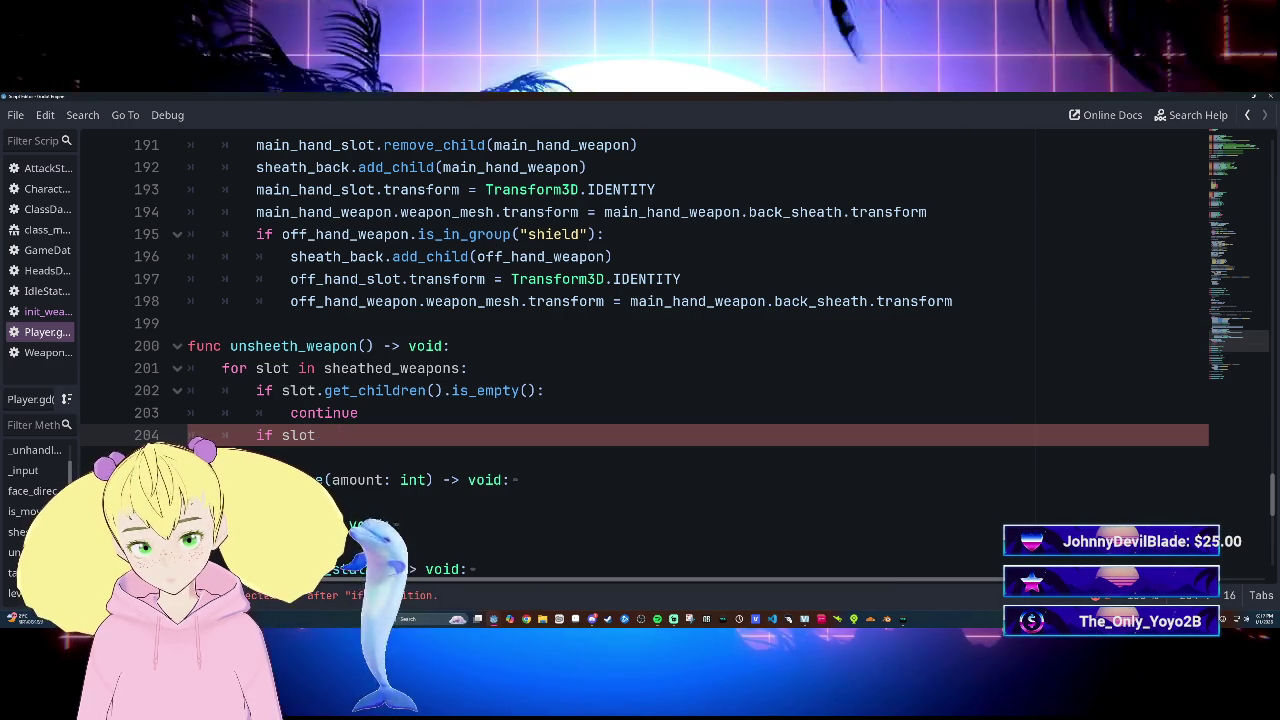
key("BackSpace")
key("BackSpace")
key("BackSpace")
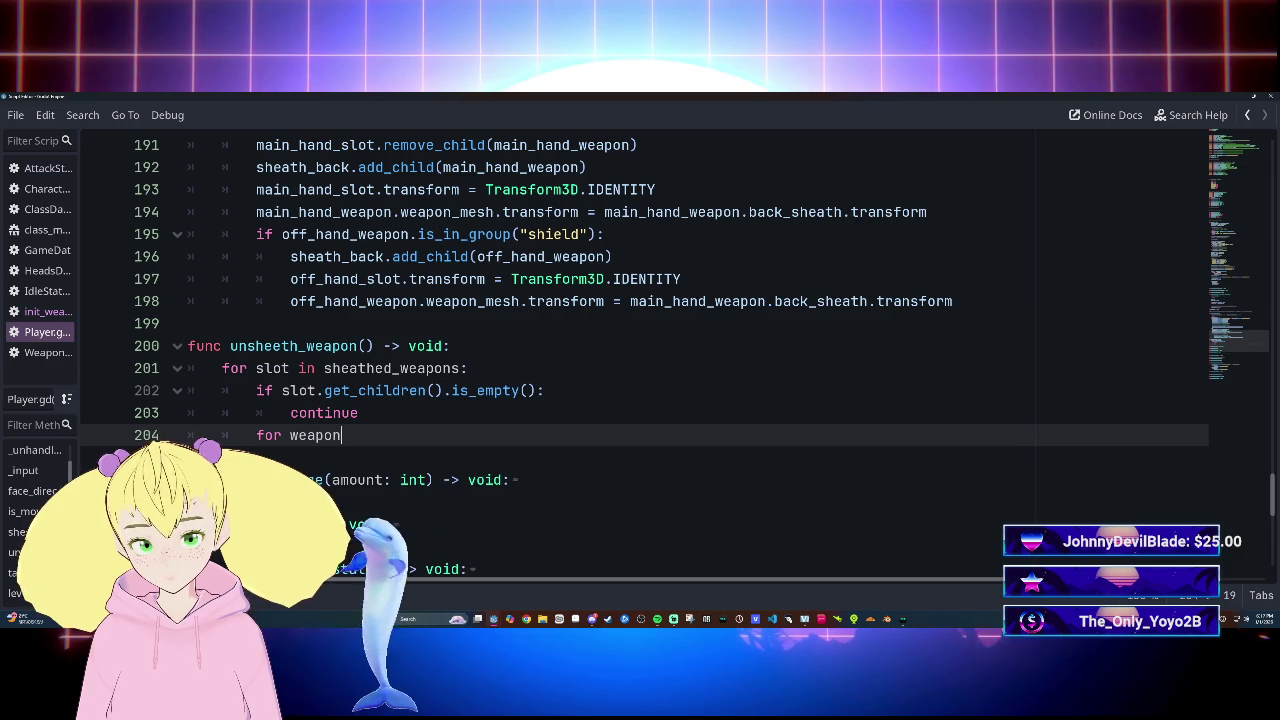
Finish 'for weapon in slot:' and add 'slot.remove_child(weapon)' as its body, followed by a new line
type(" in slot")
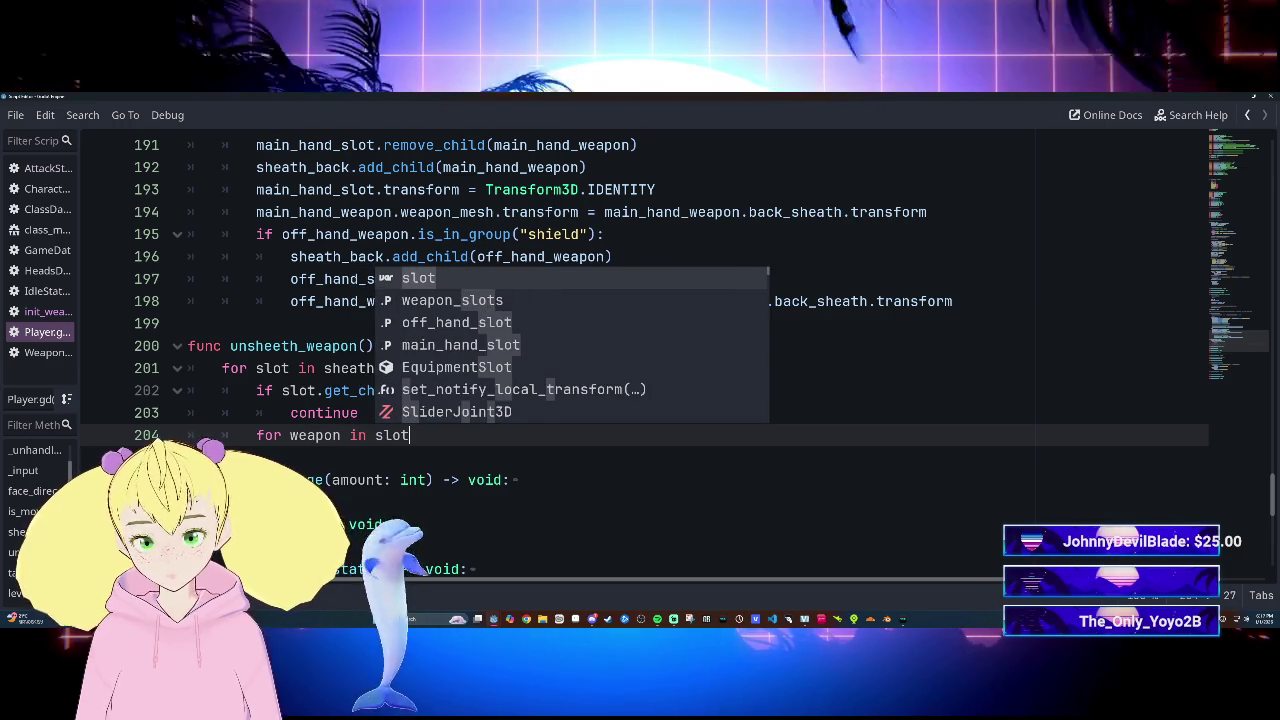
type(":")
key("Return")
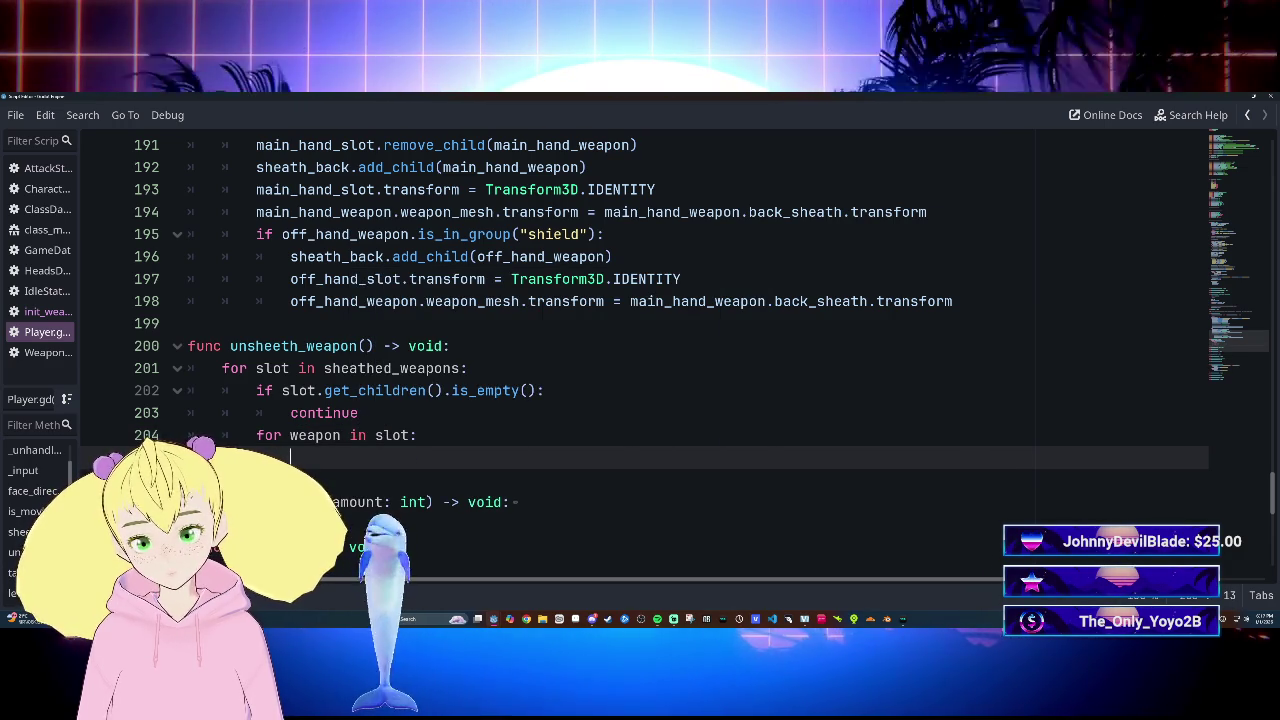
type("re")
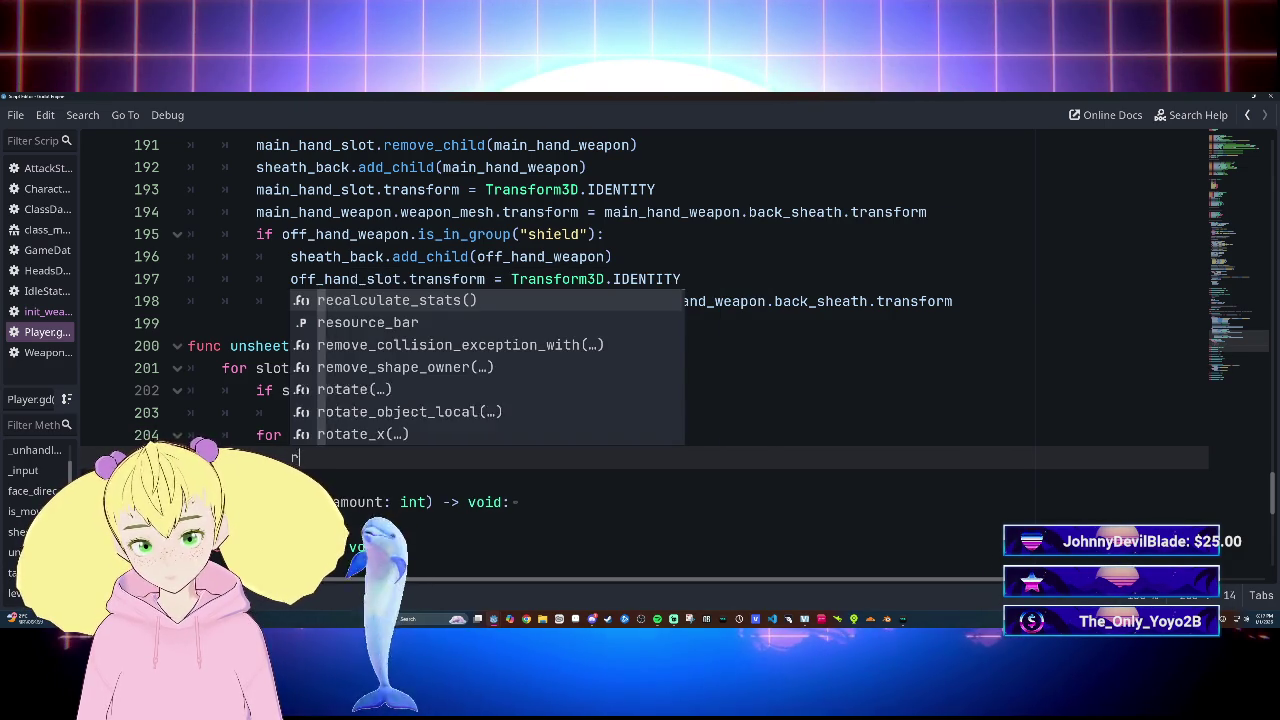
key("BackSpace")
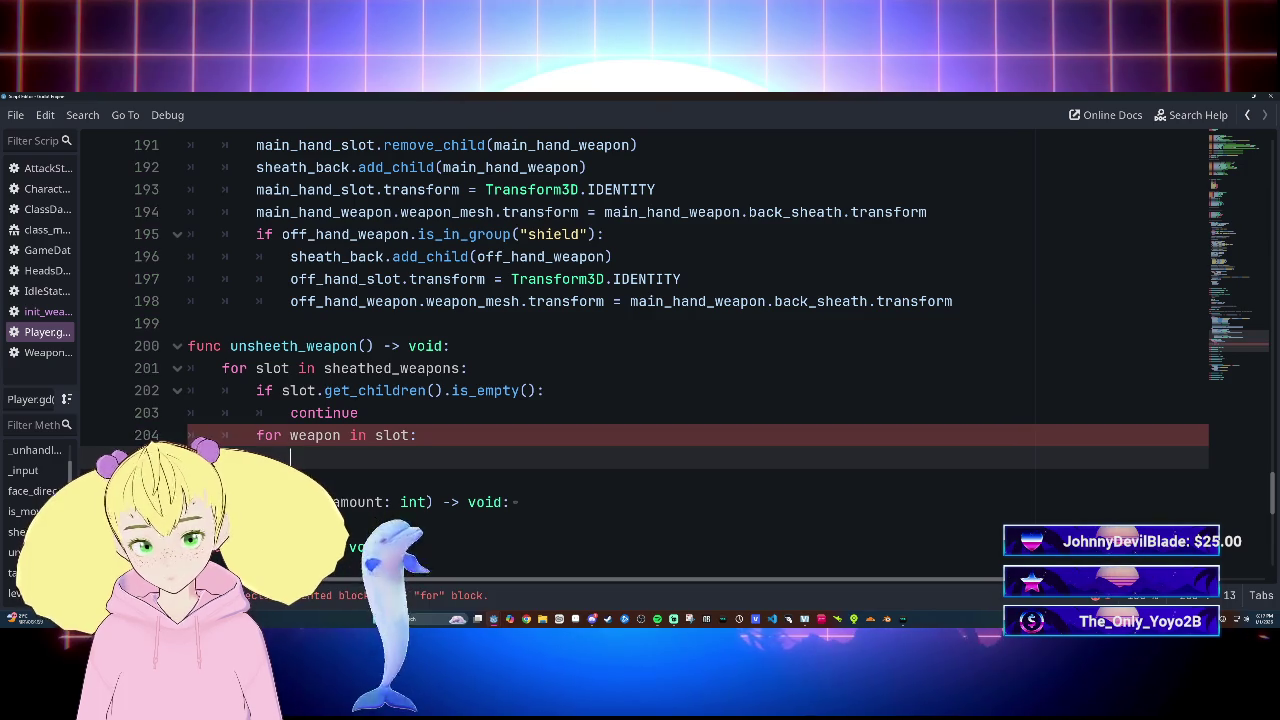
type("slot.remo")
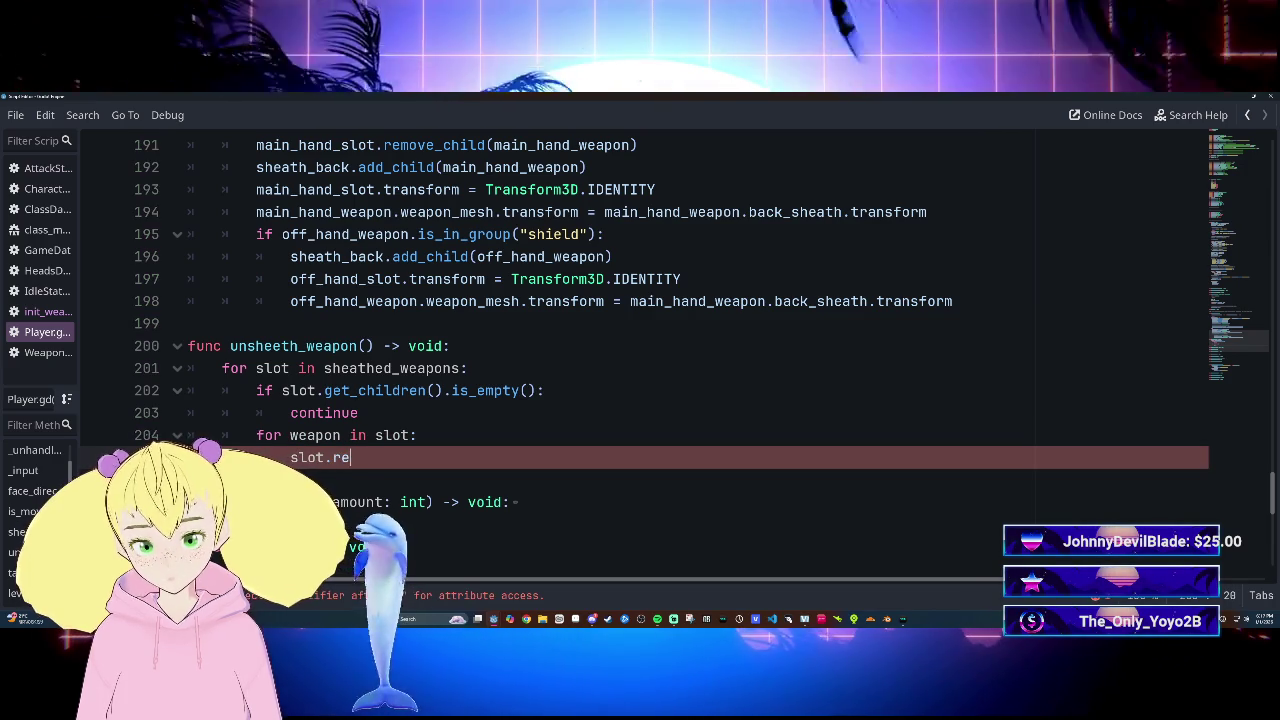
type("ve")
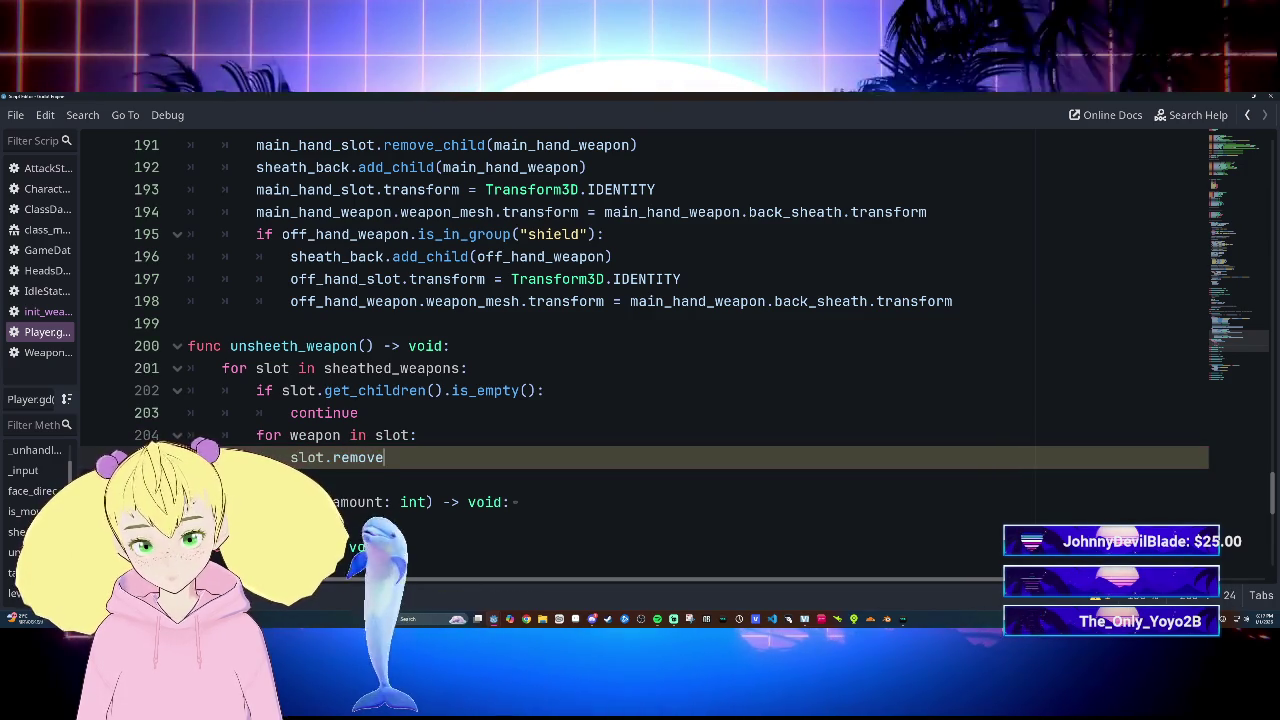
type("_ch")
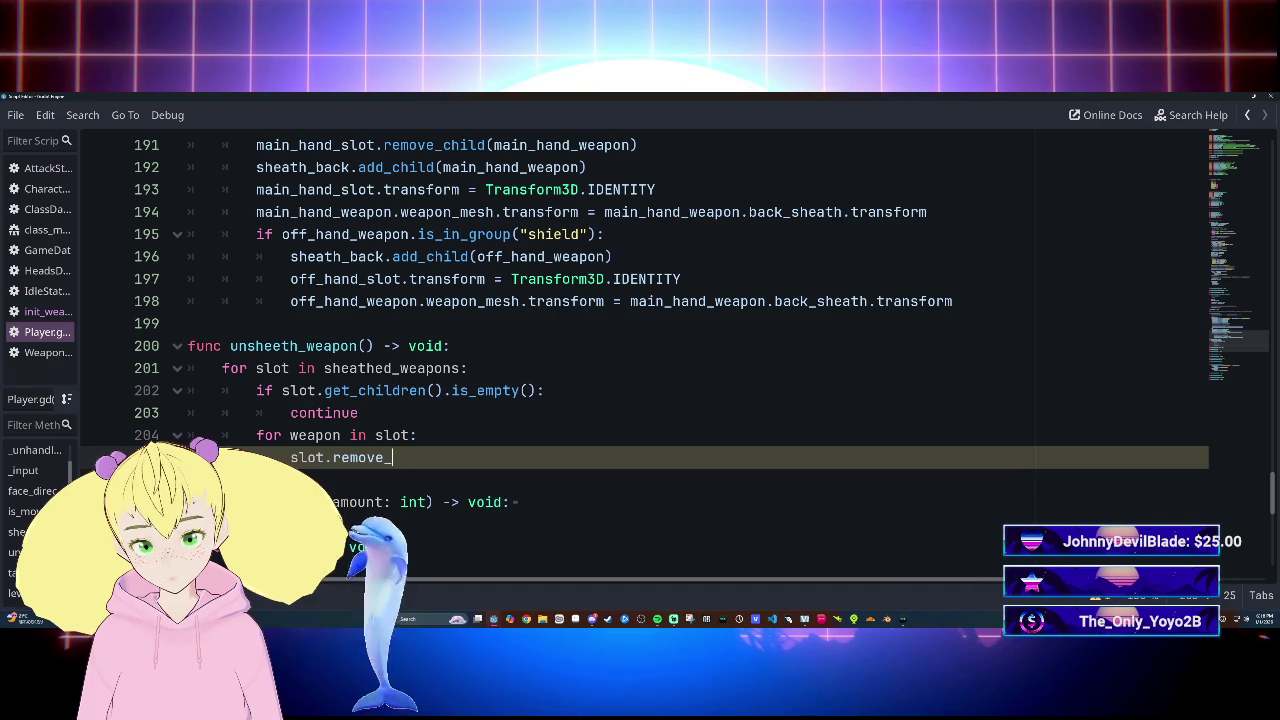
type("ildren")
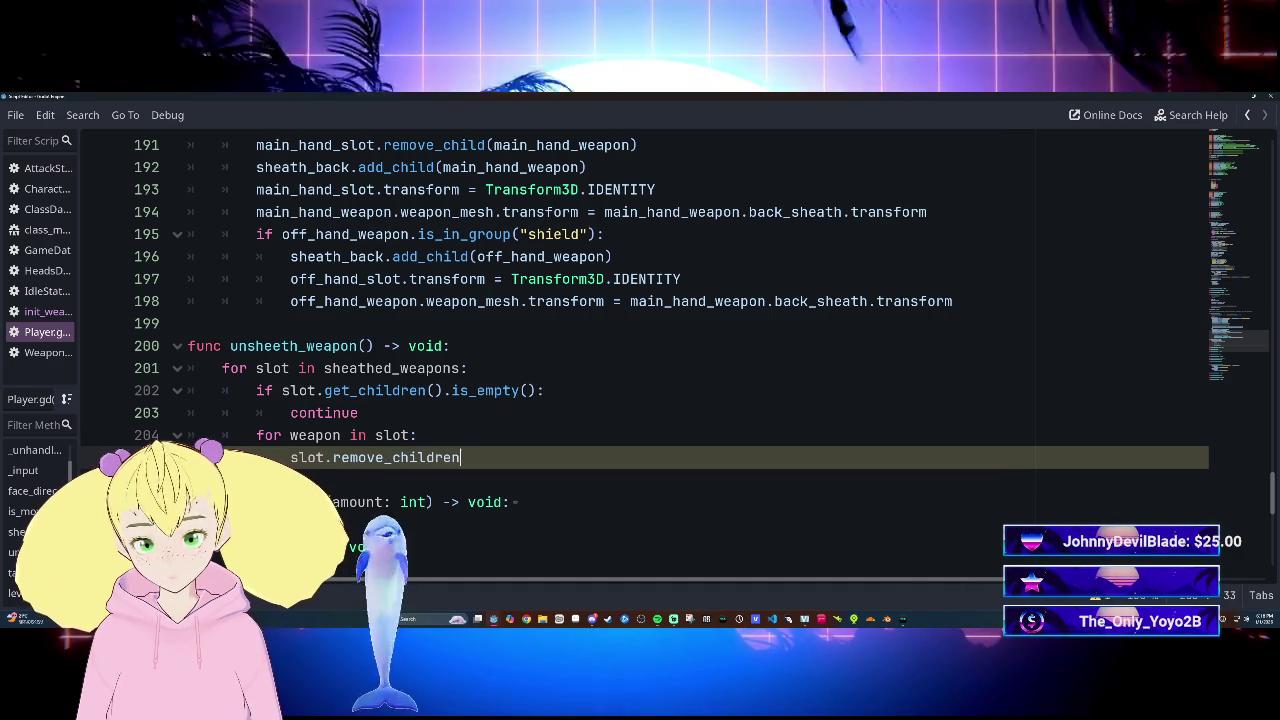
key("BackSpace")
key("BackSpace")
key("BackSpace")
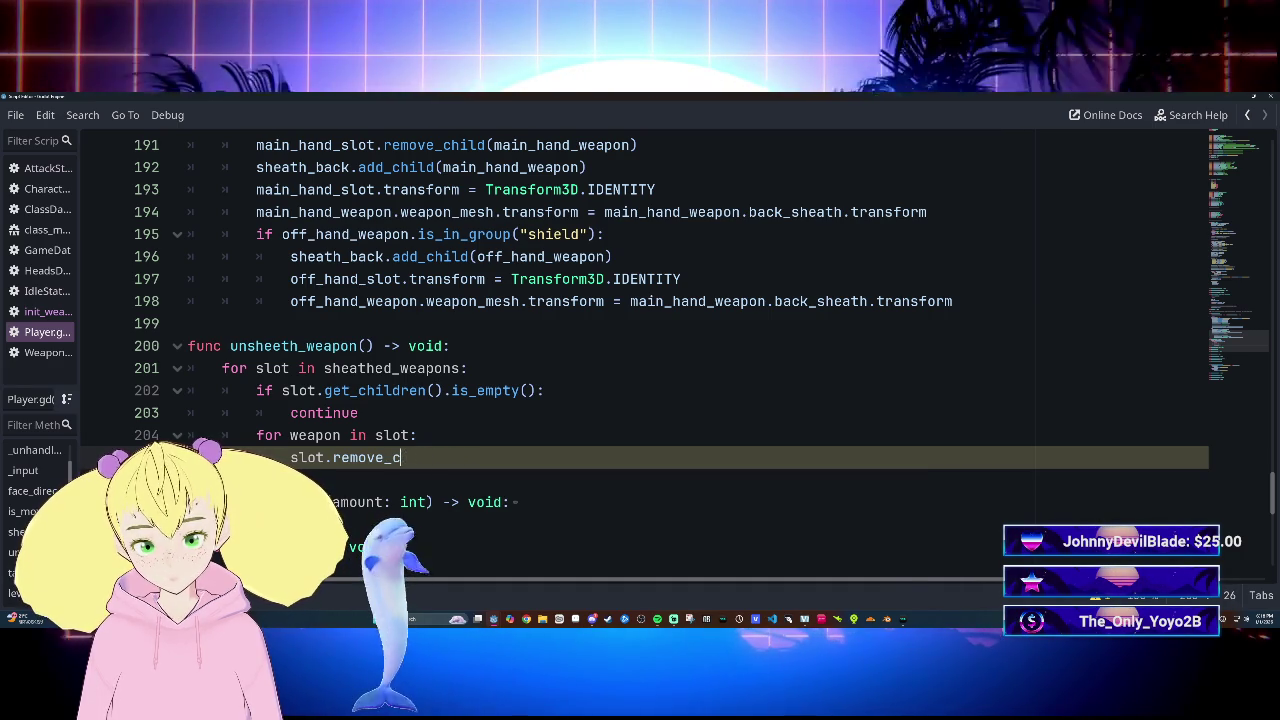
key("BackSpace")
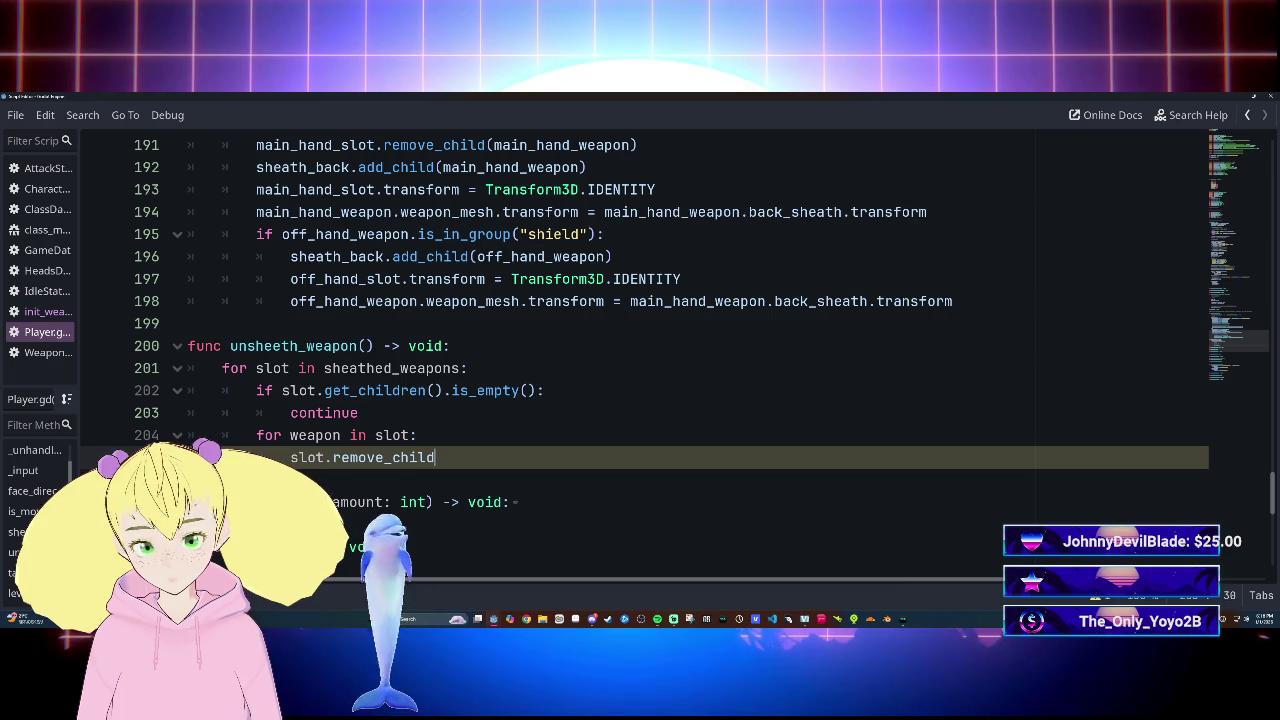
type("(")
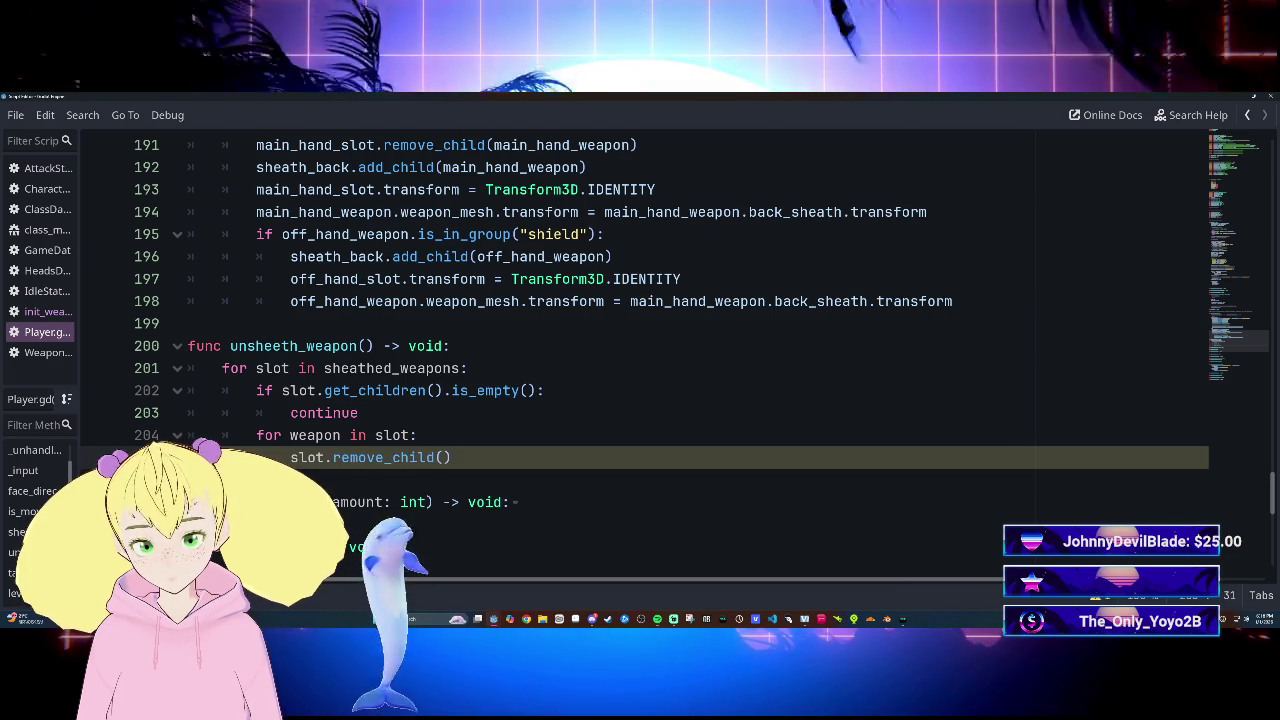
type("weapon")
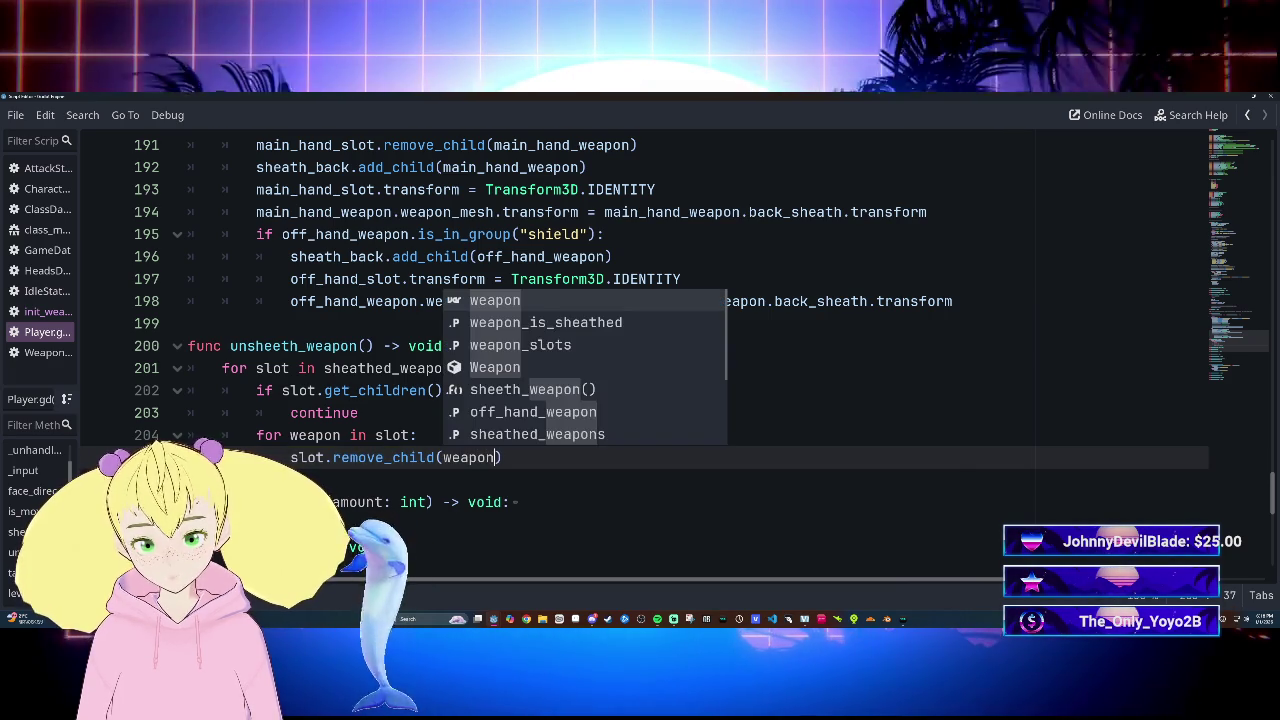
type(")")
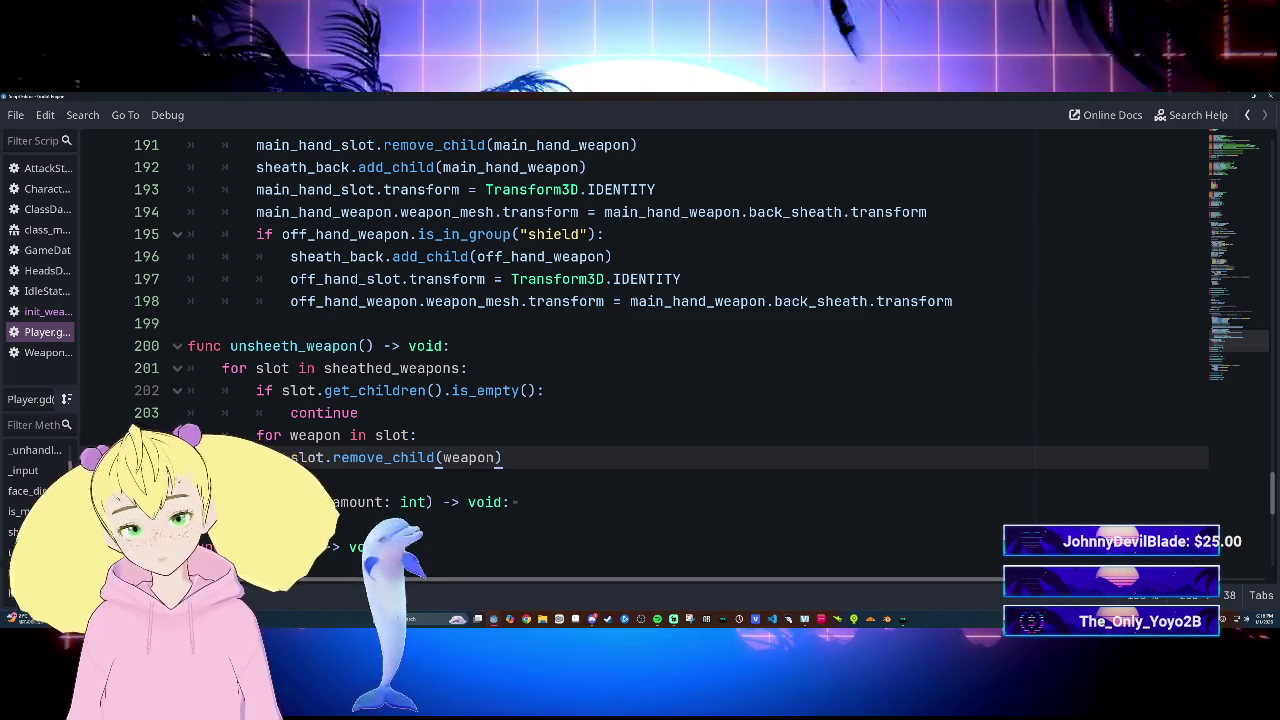
key("Return")
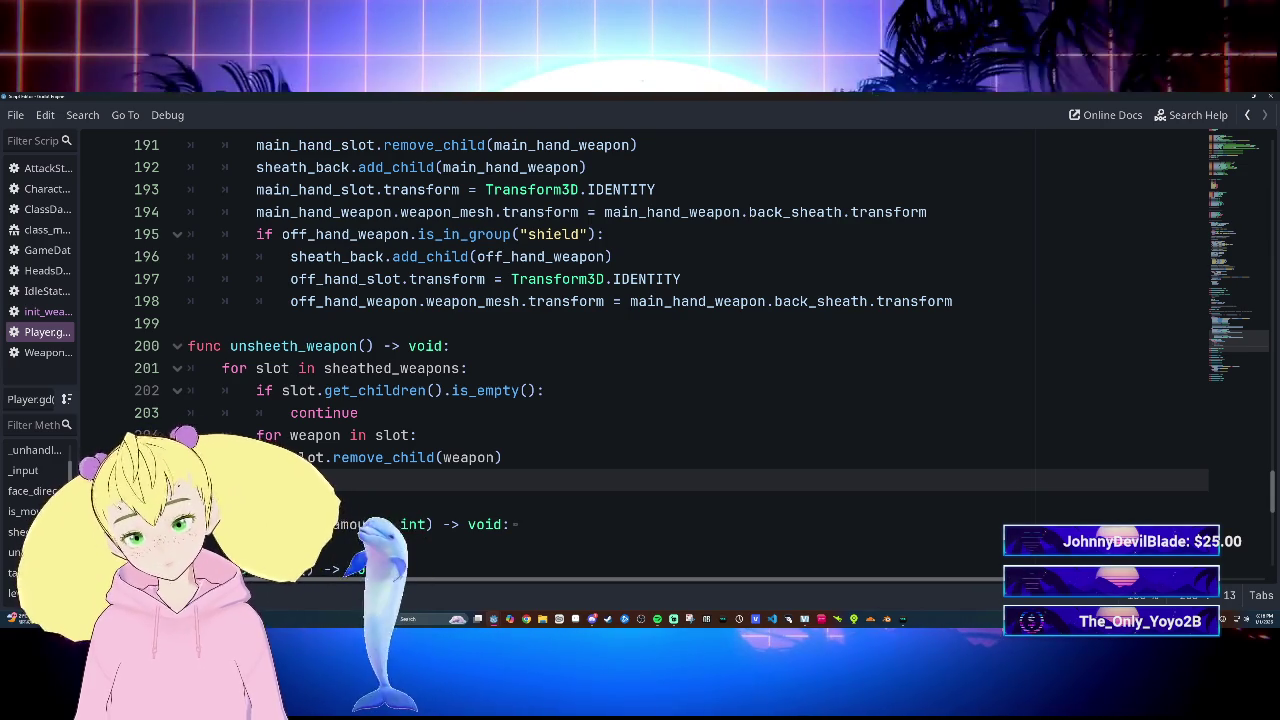
scroll(640, 350, "up", 20)
scroll(640, 350, "up", 8)
scroll(640, 350, "down", 13)
scroll(640, 350, "down", 20)
scroll(640, 350, "up", 2)
scroll(640, 350, "down", 5)
scroll(640, 350, "up", 5)
scroll(640, 350, "down", 4)
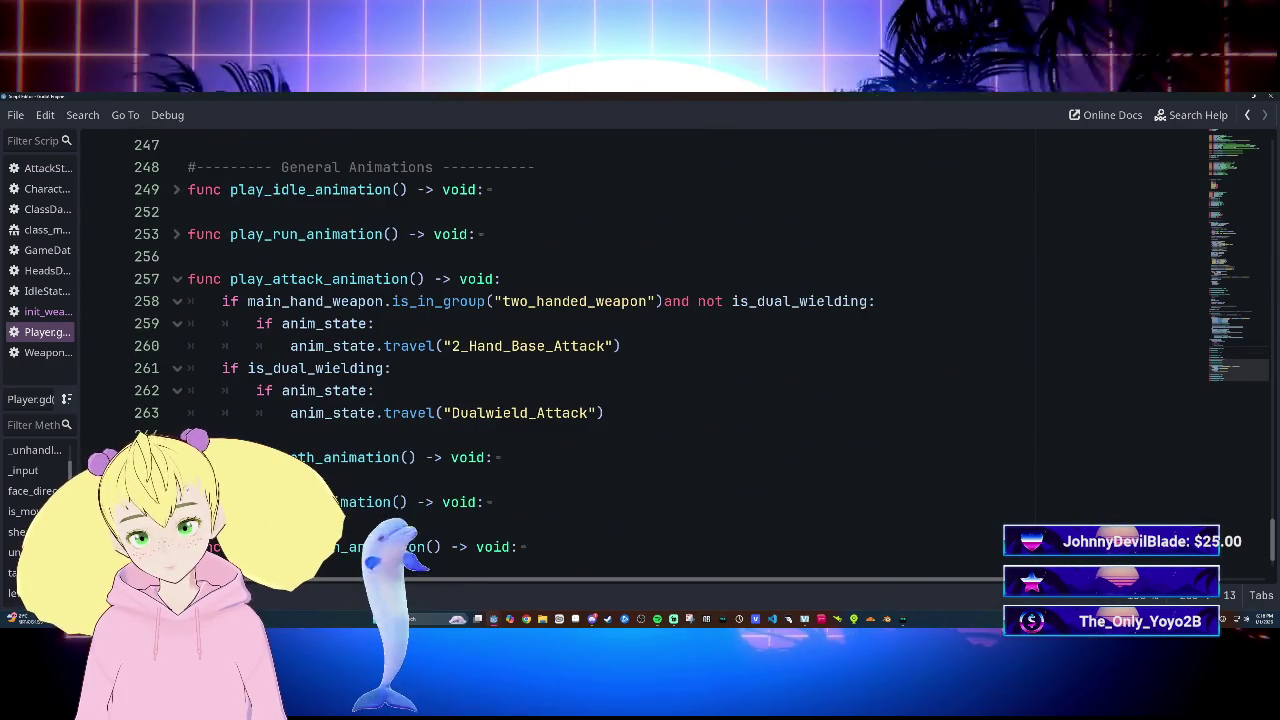
scroll(640, 350, "down", 1)
scroll(640, 350, "up", 2)
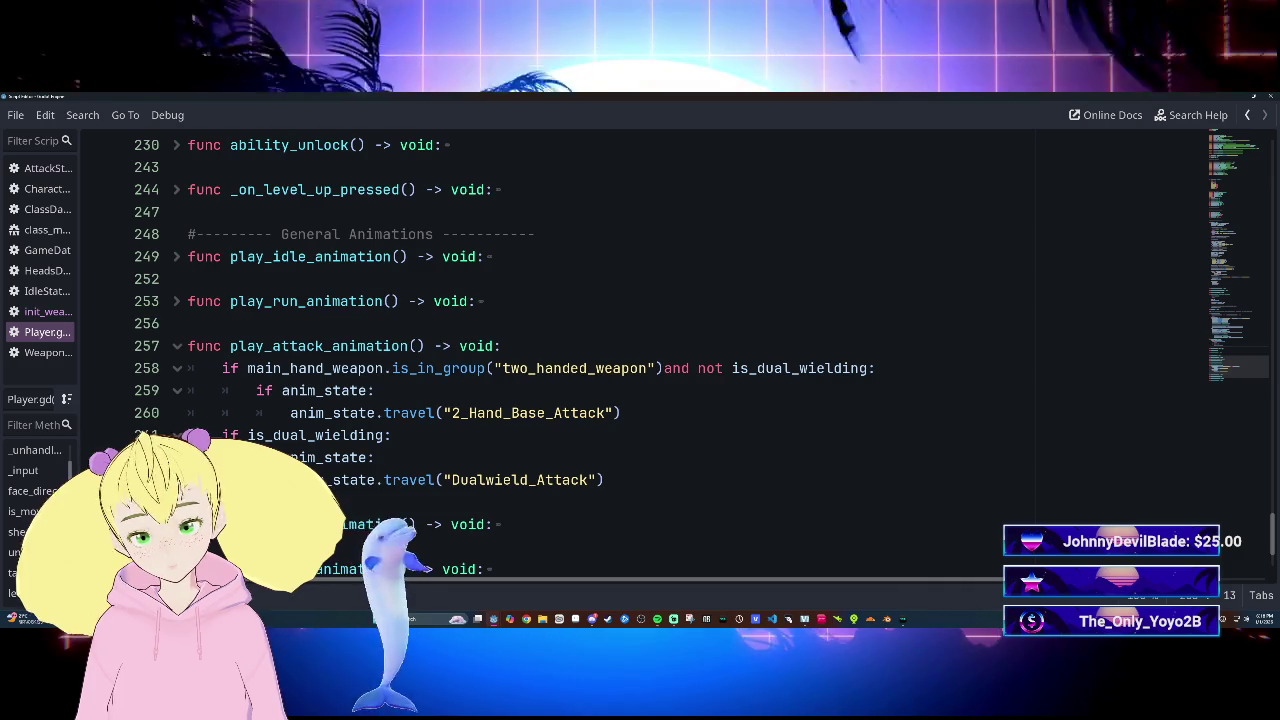
scroll(640, 350, "down", 2)
scroll(640, 350, "up", 2)
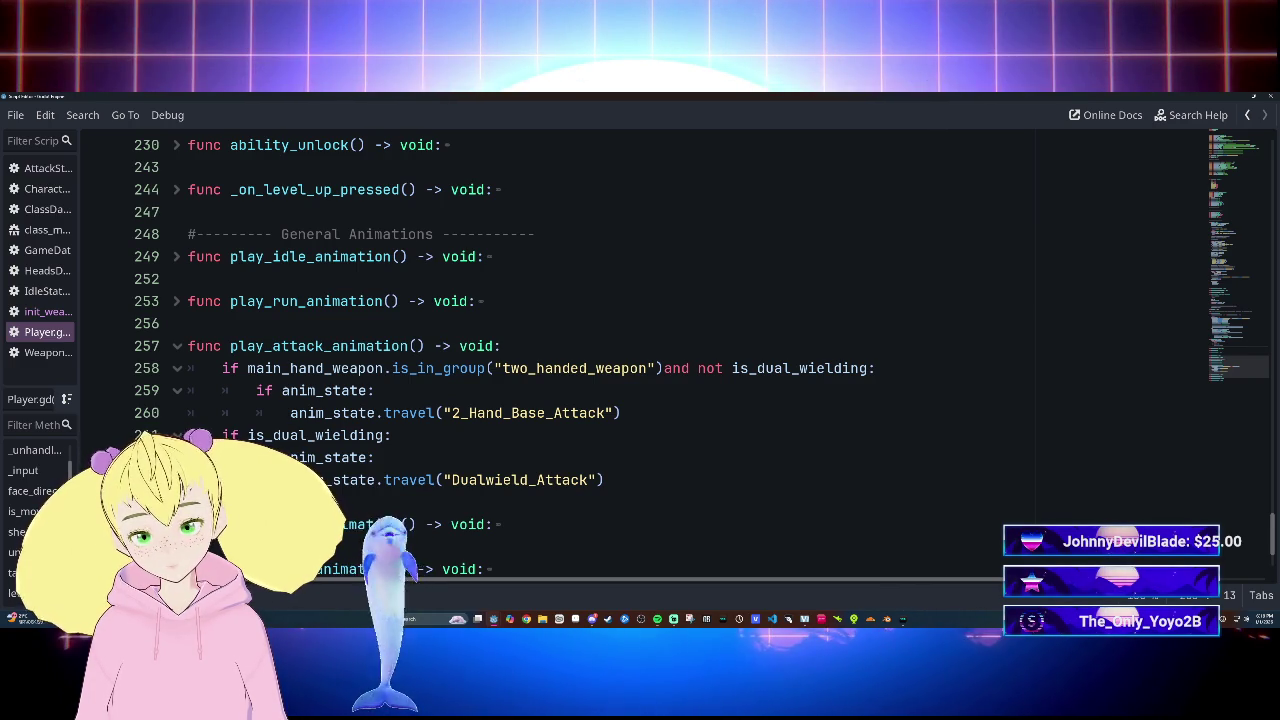
scroll(640, 350, "down", 1)
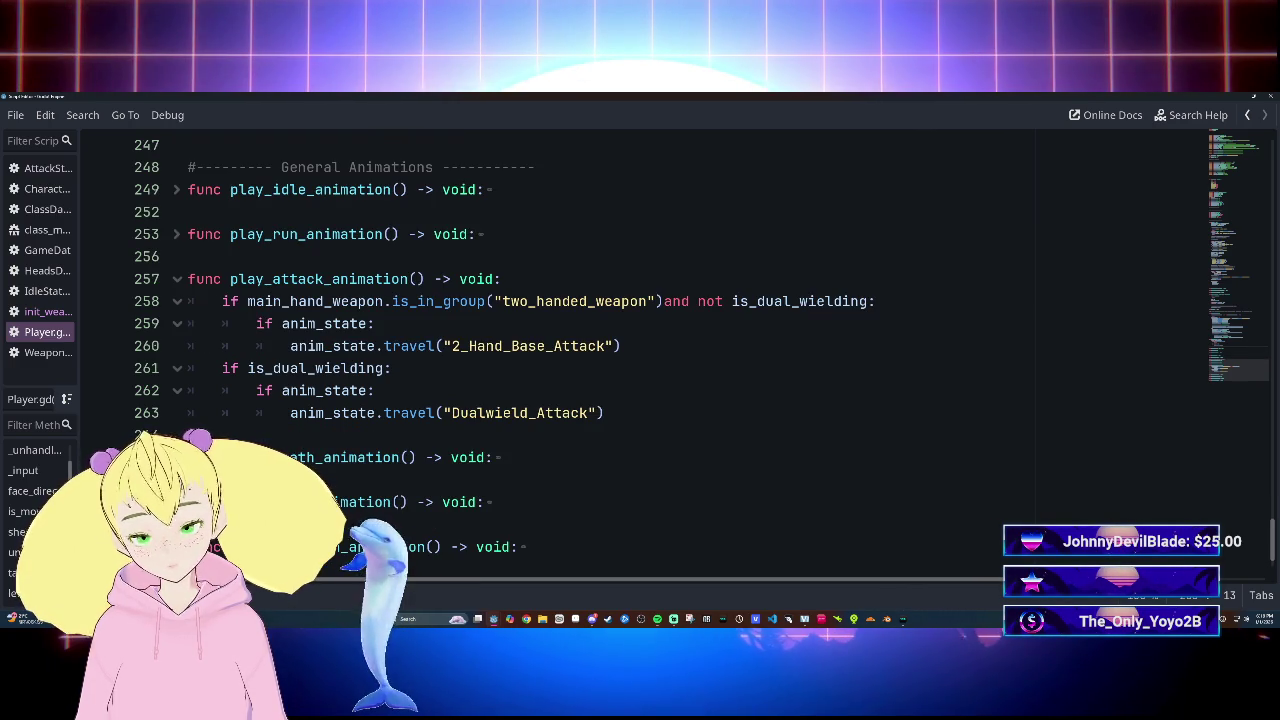
scroll(640, 350, "up", 10)
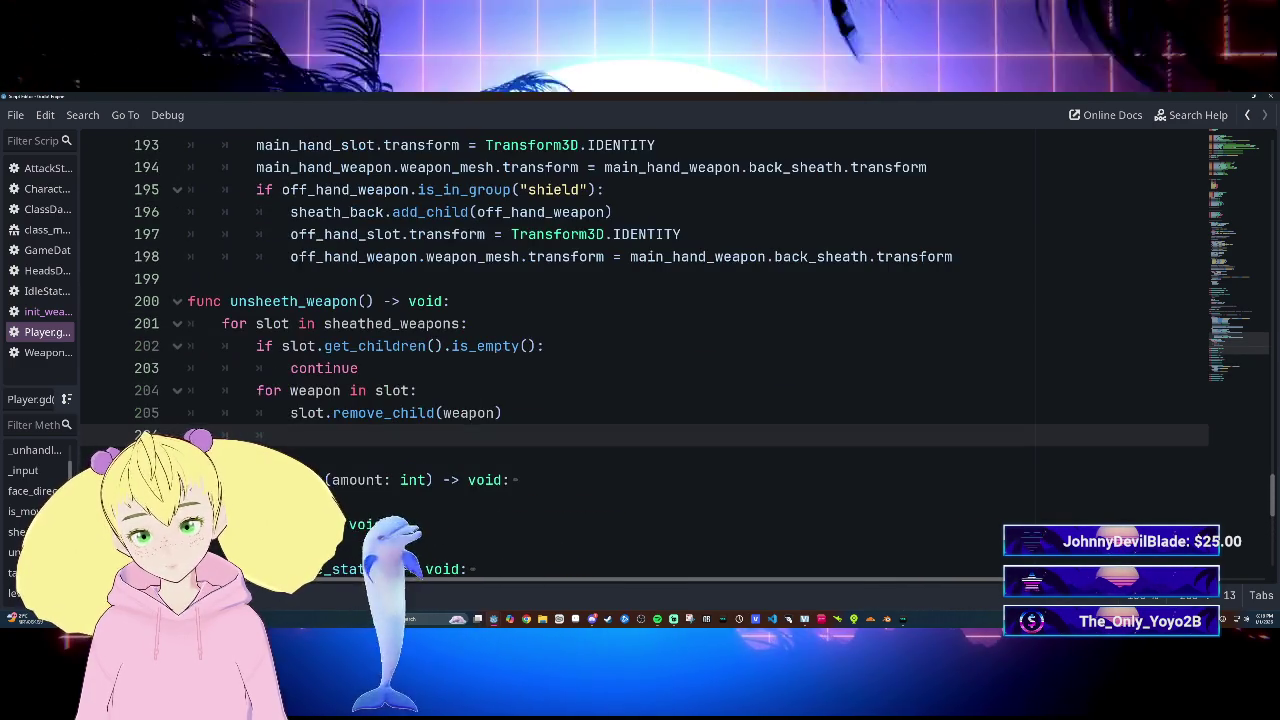